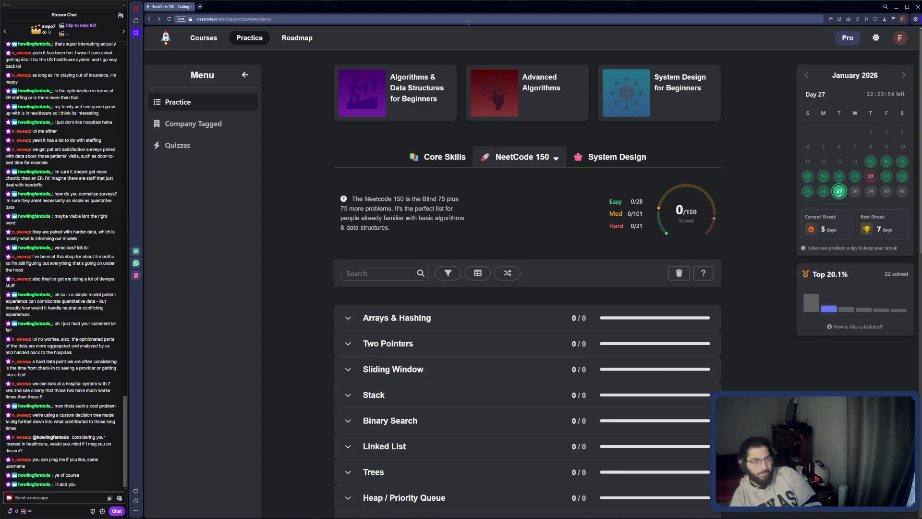
Step: Scroll to the Stack row of NeetCode 150 and expand it to list its six problems
scroll(647, 321, "down", 2)
left_click(523, 276)
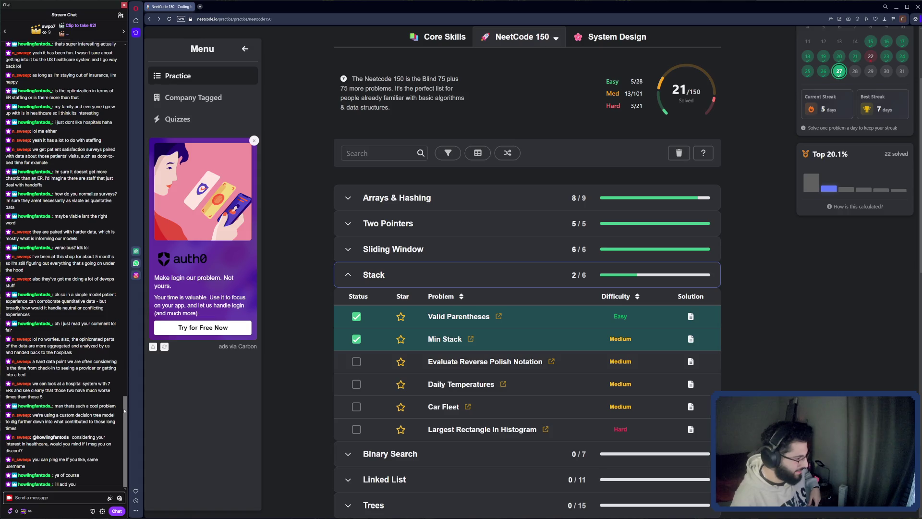
scroll(89, 382, "up", 5)
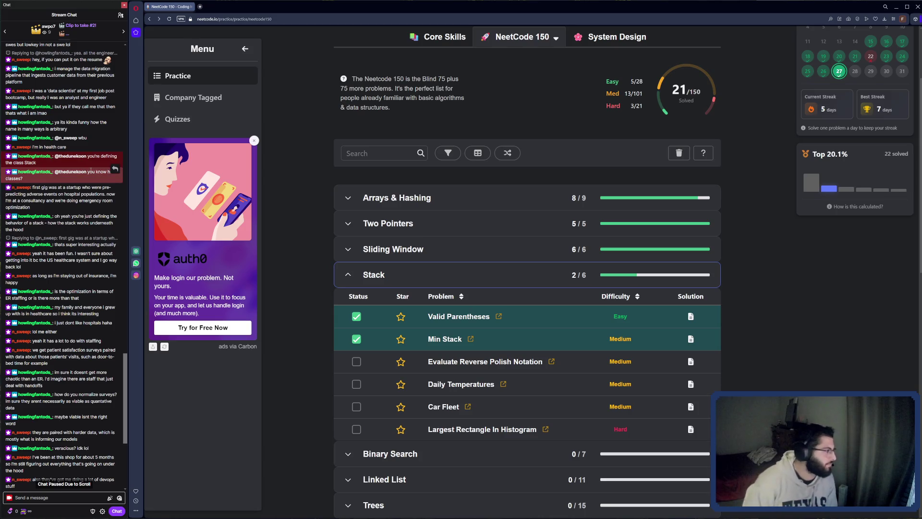
scroll(111, 266, "down", 1)
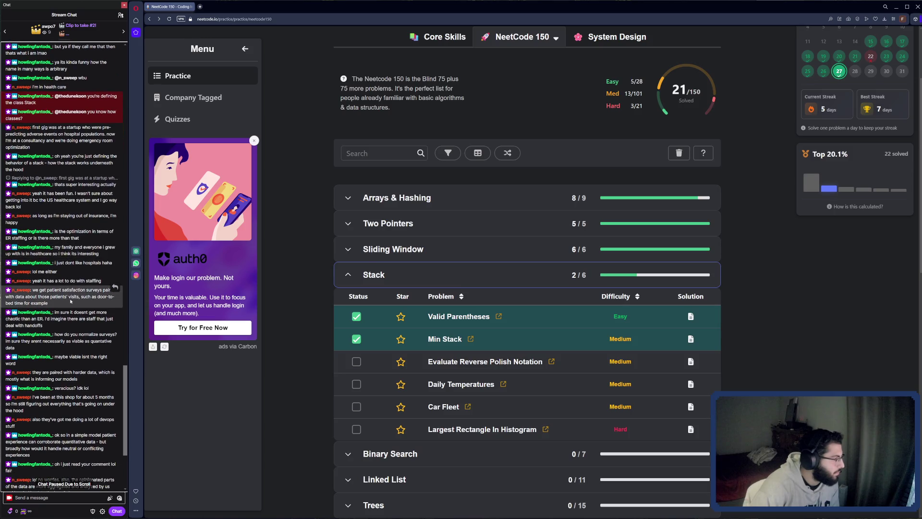
scroll(70, 301, "up", 5)
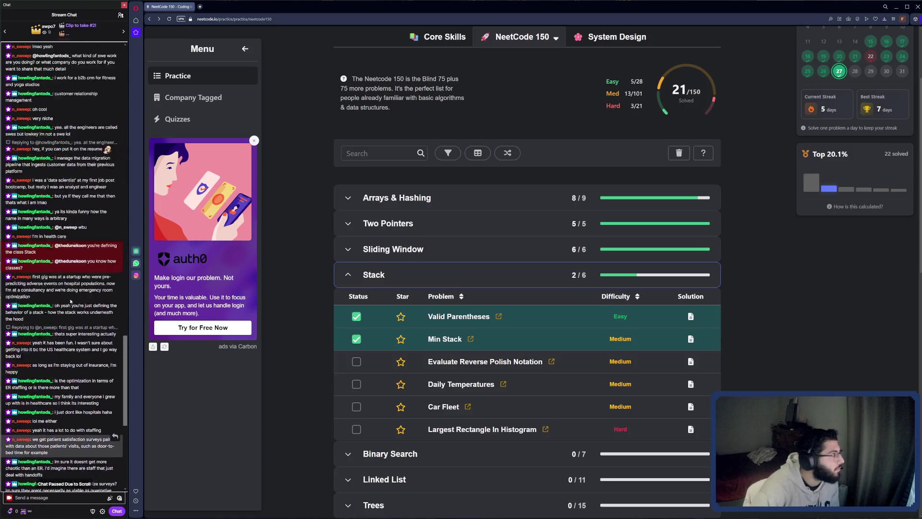
scroll(71, 300, "up", 2)
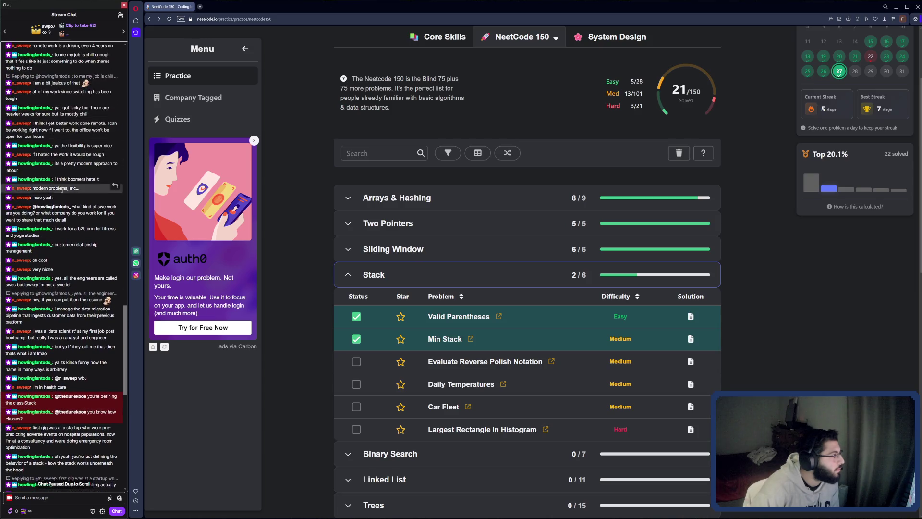
scroll(72, 313, "down", 2)
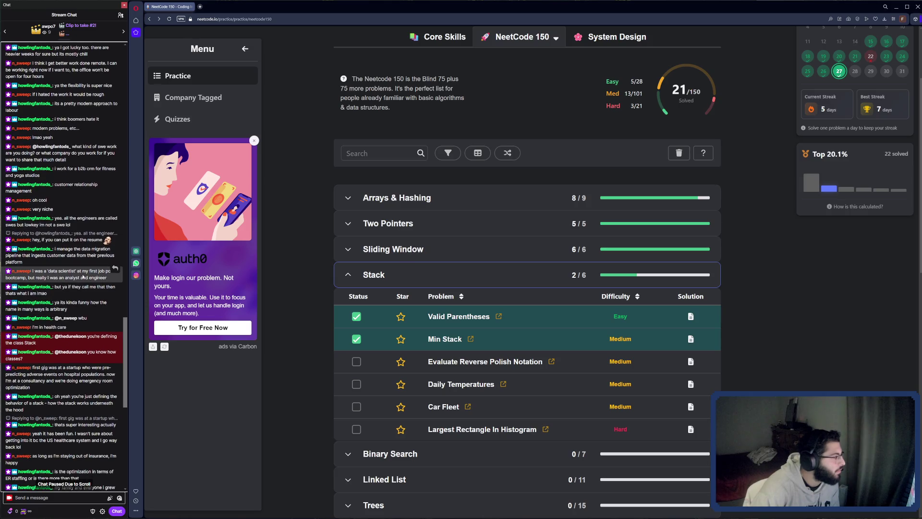
scroll(82, 277, "down", 2)
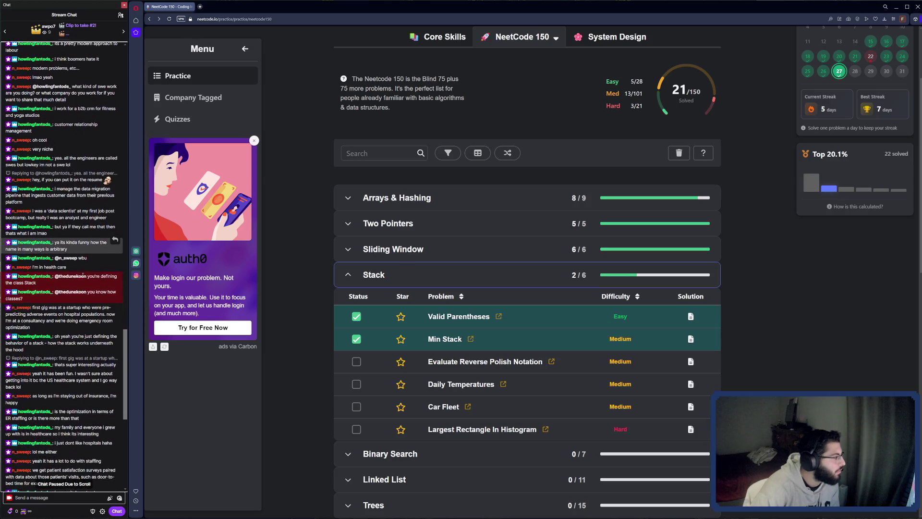
scroll(83, 276, "down", 1)
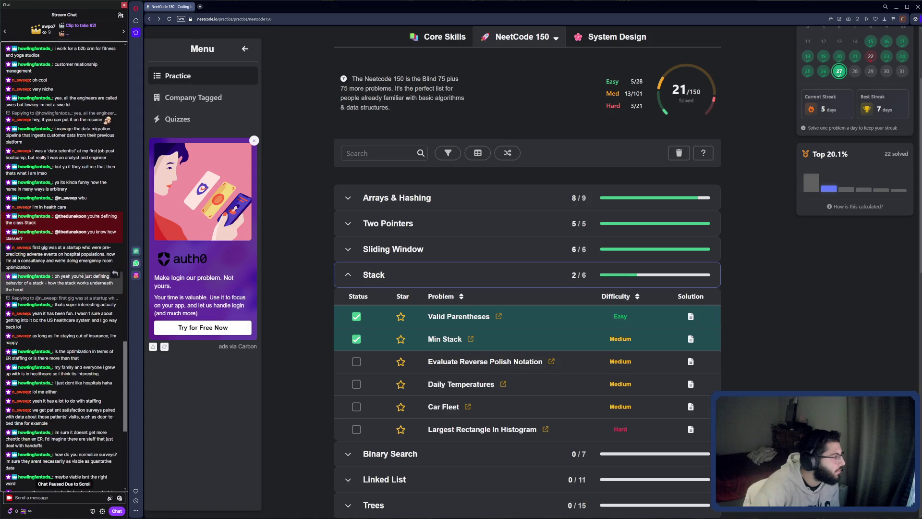
scroll(83, 275, "down", 2)
scroll(82, 275, "down", 1)
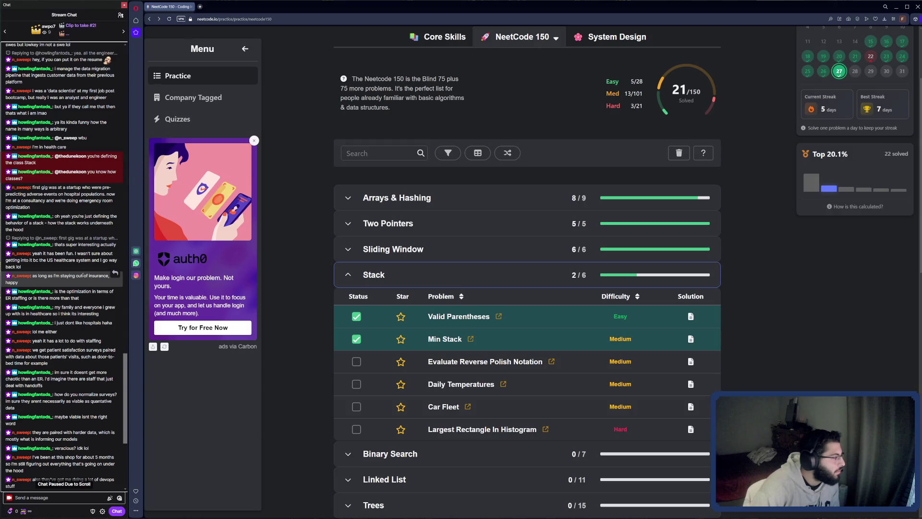
scroll(82, 275, "down", 2)
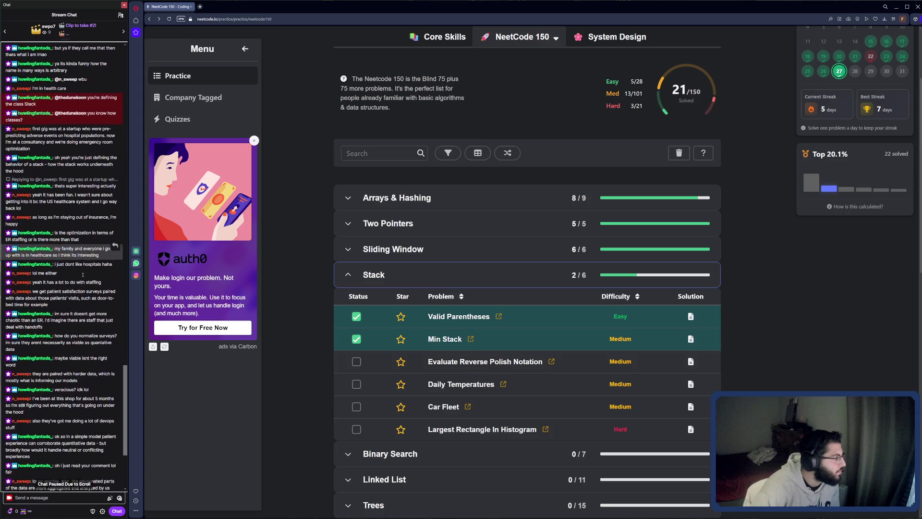
scroll(82, 275, "down", 1)
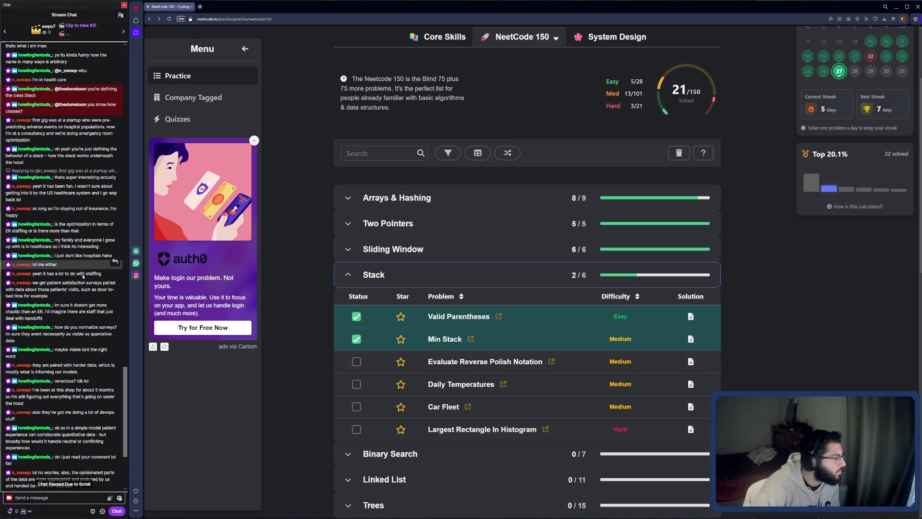
scroll(83, 276, "down", 1)
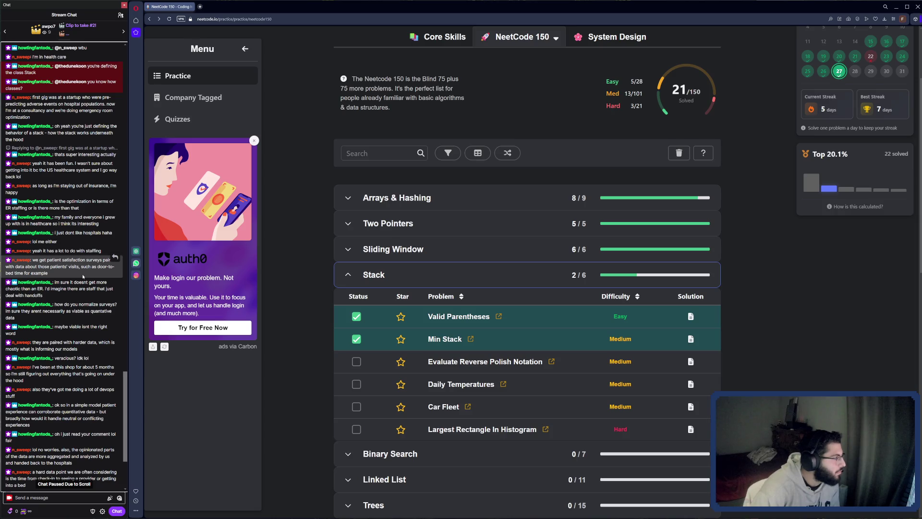
scroll(82, 277, "down", 1)
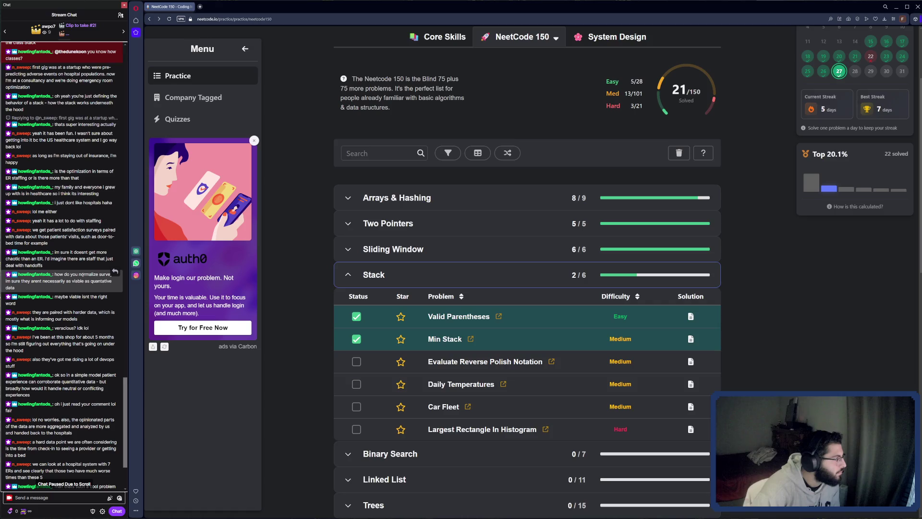
scroll(83, 274, "down", 1)
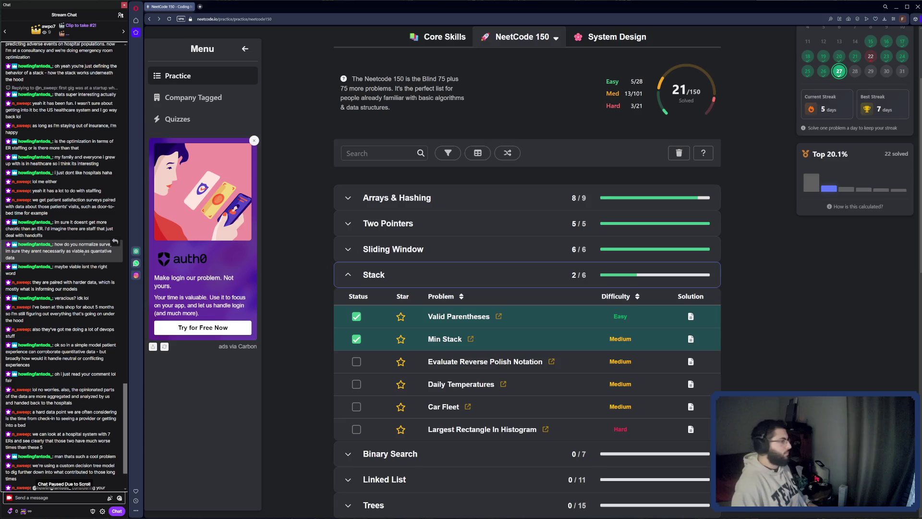
scroll(84, 253, "down", 2)
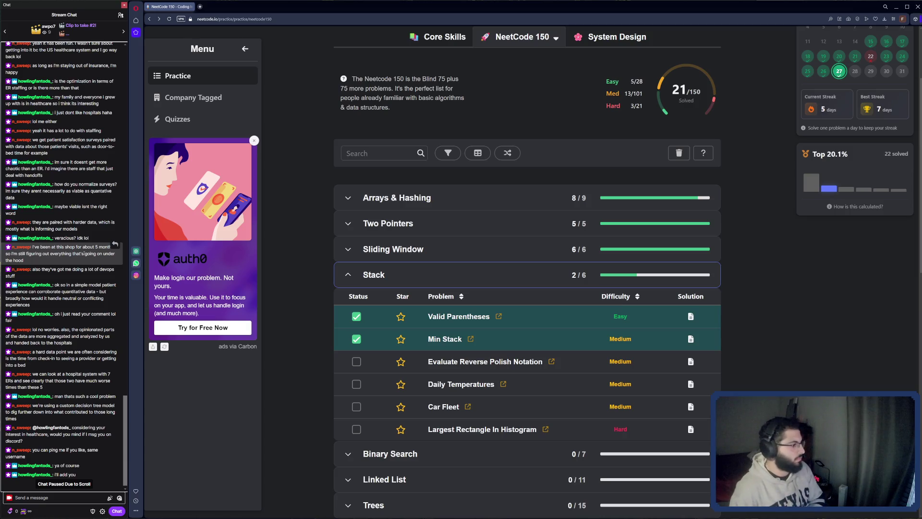
scroll(48, 290, "down", 1)
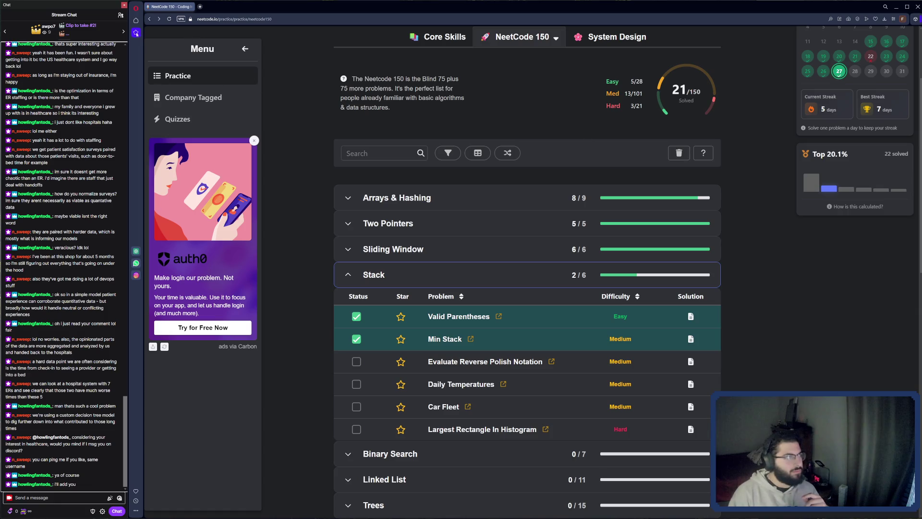
Step: Switch Opera to the localhost workspace and bring the Story_Bible.md editor forward
left_click(136, 20)
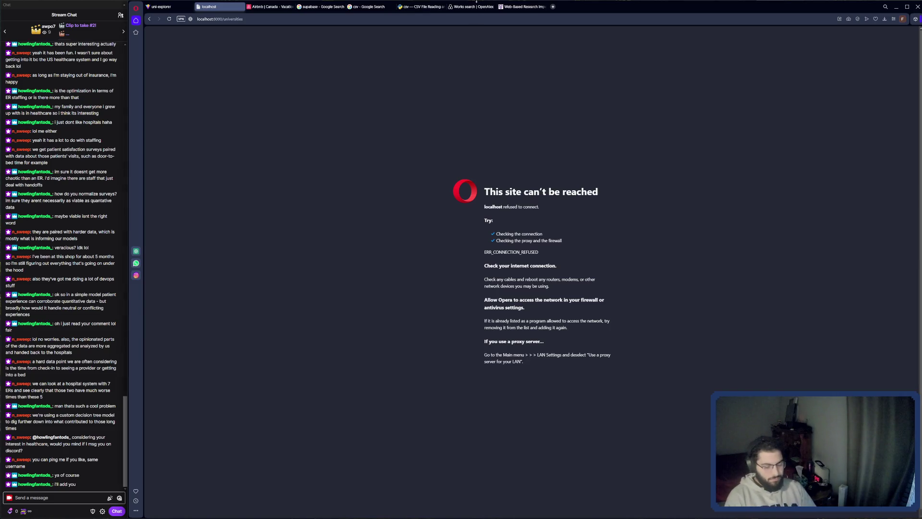
key("super")
key("Escape")
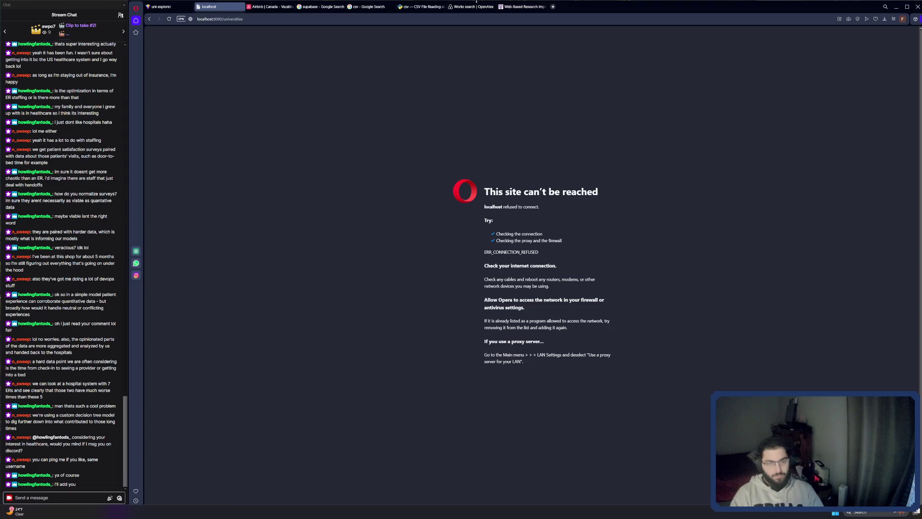
key("alt+Tab")
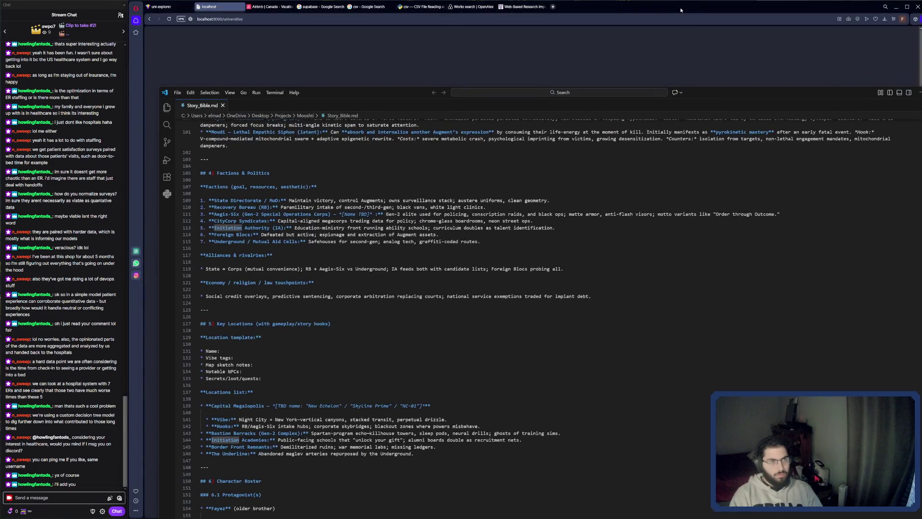
Step: Dock Opera across the top half with the editor below, showing the uni-explorer tab
mouse_move(680, 10)
left_mouse_down()
mouse_move(686, 62)
mouse_move(691, 10)
left_mouse_up()
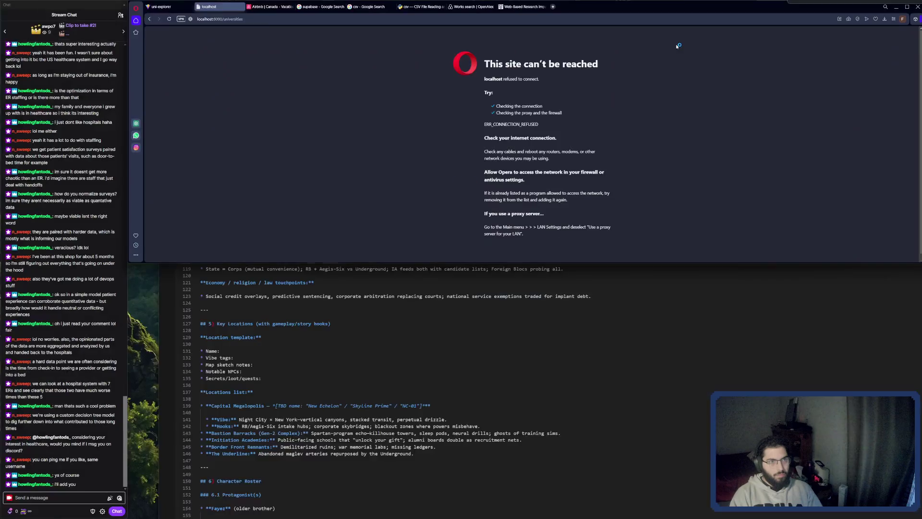
left_click(865, 302)
mouse_move(787, 6)
left_mouse_down()
mouse_move(787, 338)
mouse_move(788, 318)
left_mouse_up()
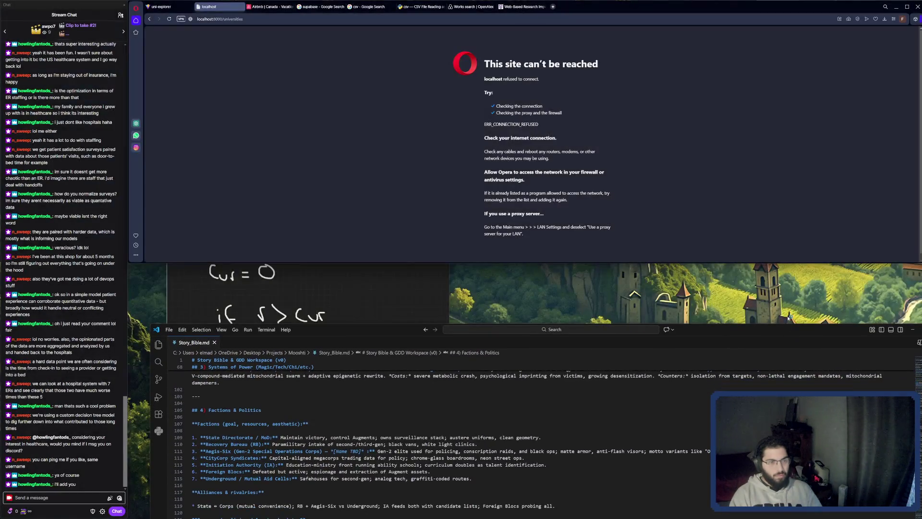
left_click(432, 276)
left_click(528, 264)
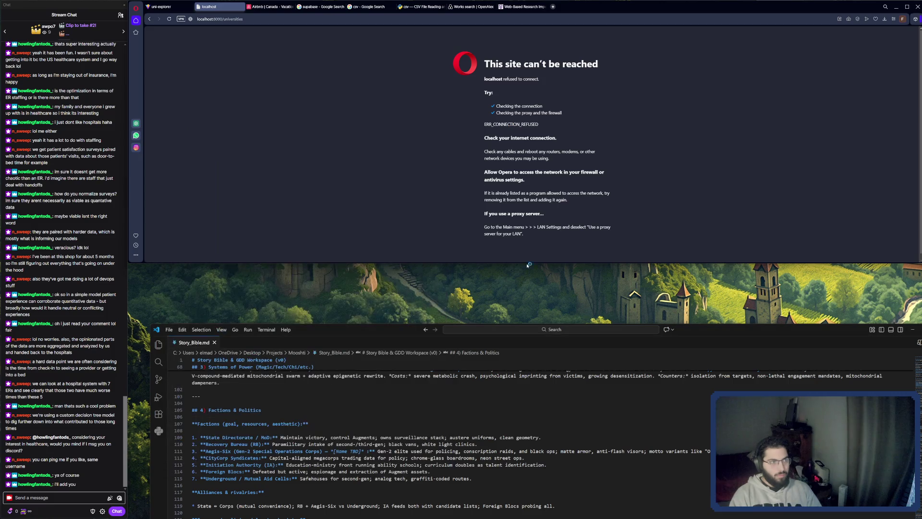
left_click_drag(528, 330, 528, 279)
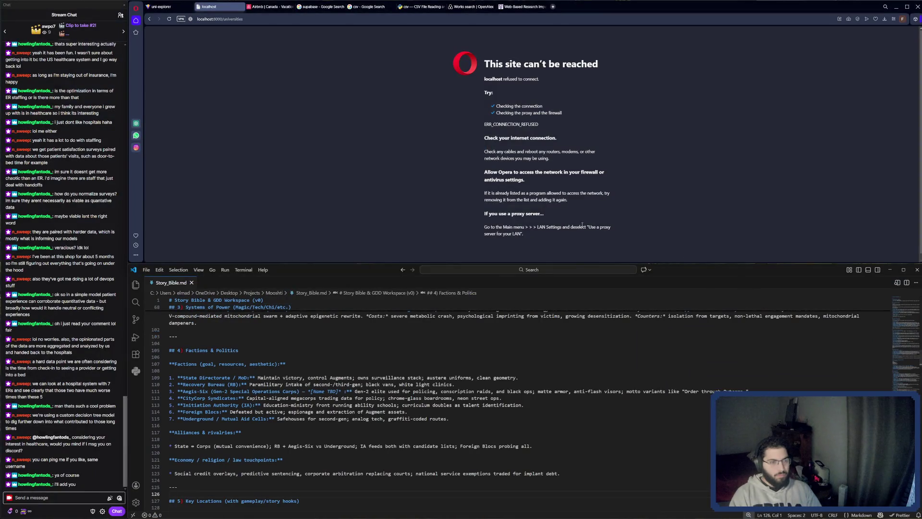
left_click(161, 6)
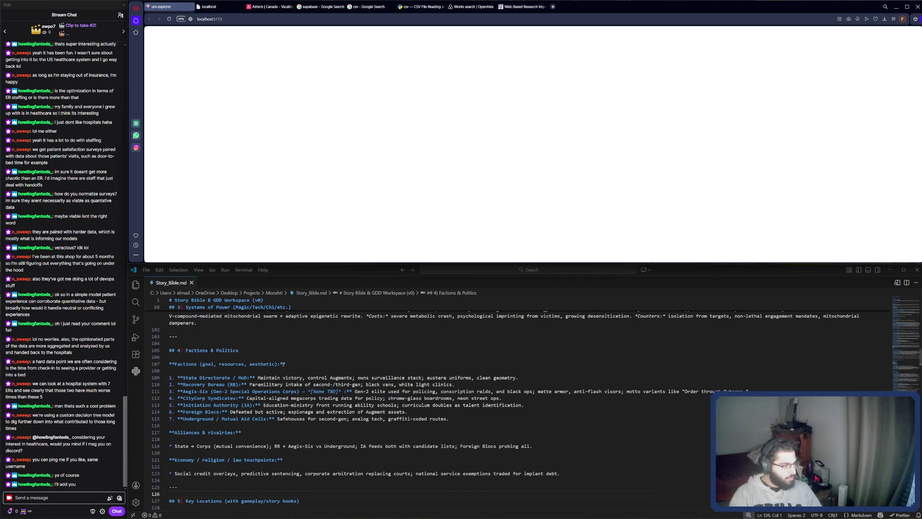
scroll(302, 387, "up", 8)
scroll(302, 387, "up", 10)
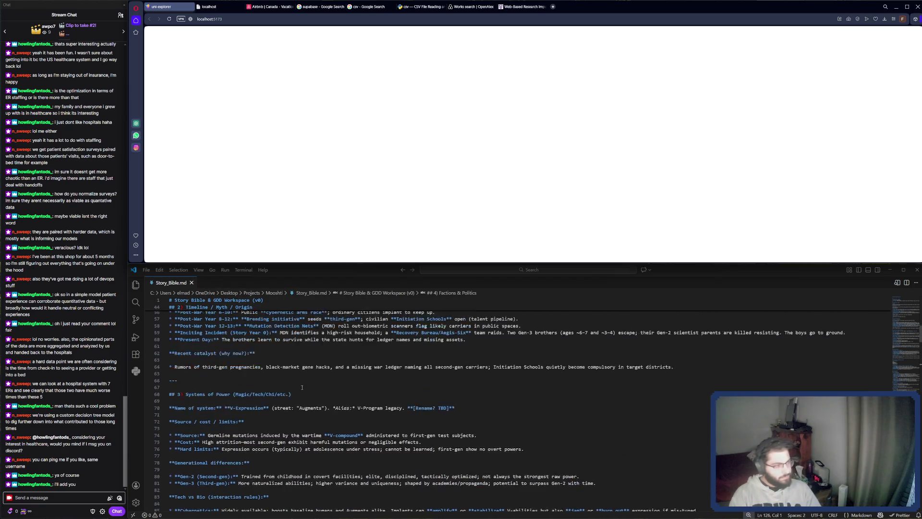
mouse_move(673, 269)
left_mouse_down()
mouse_move(662, 85)
mouse_move(690, 348)
mouse_move(478, 347)
left_mouse_up()
scroll(479, 347, "up", 14)
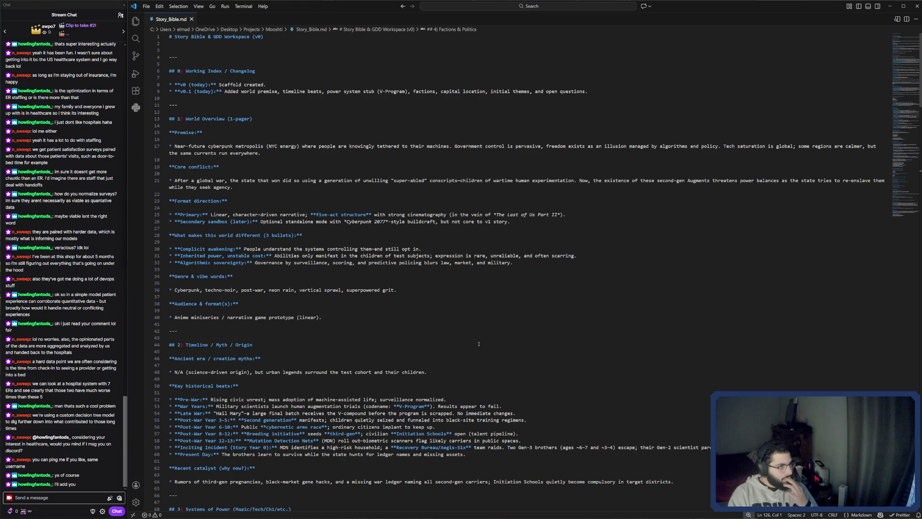
scroll(478, 343, "down", 1)
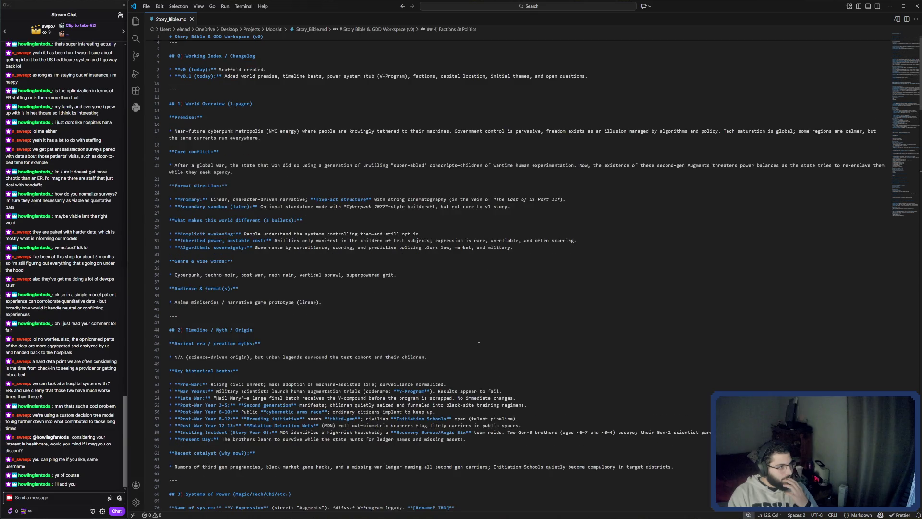
scroll(478, 344, "down", 1)
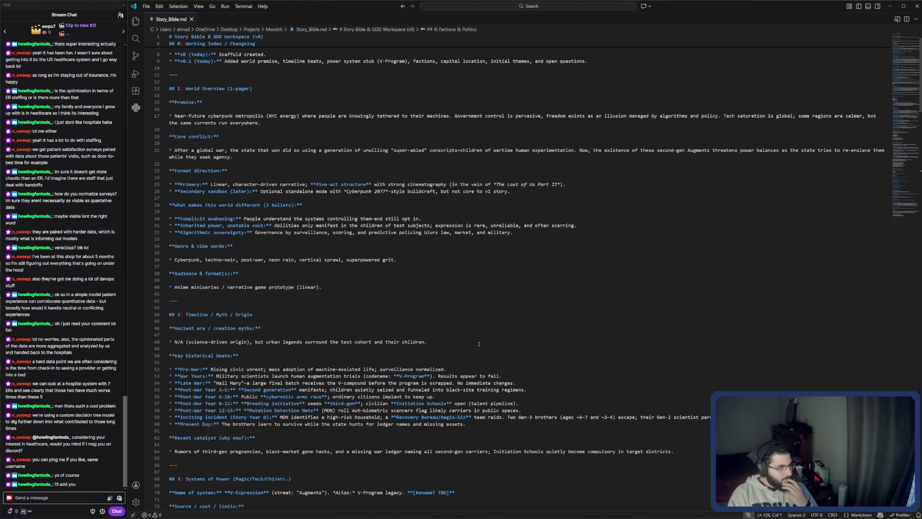
scroll(478, 344, "down", 2)
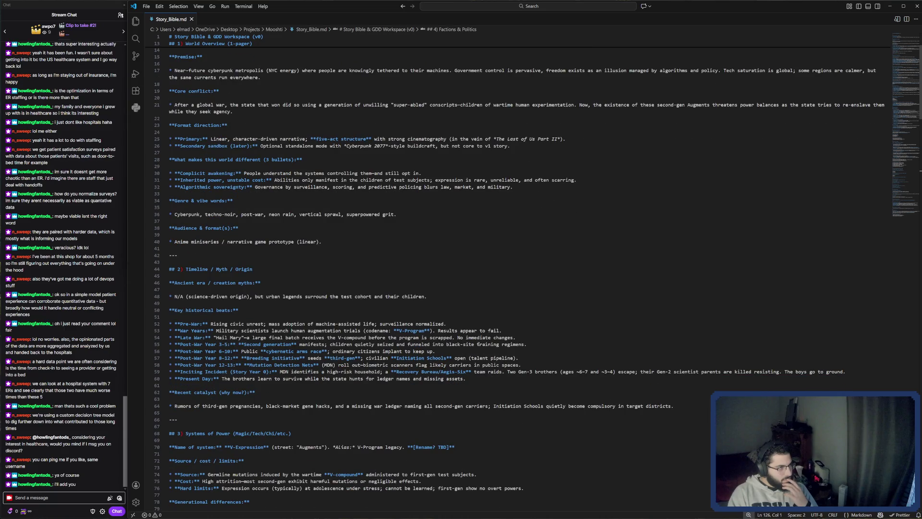
scroll(479, 344, "down", 2)
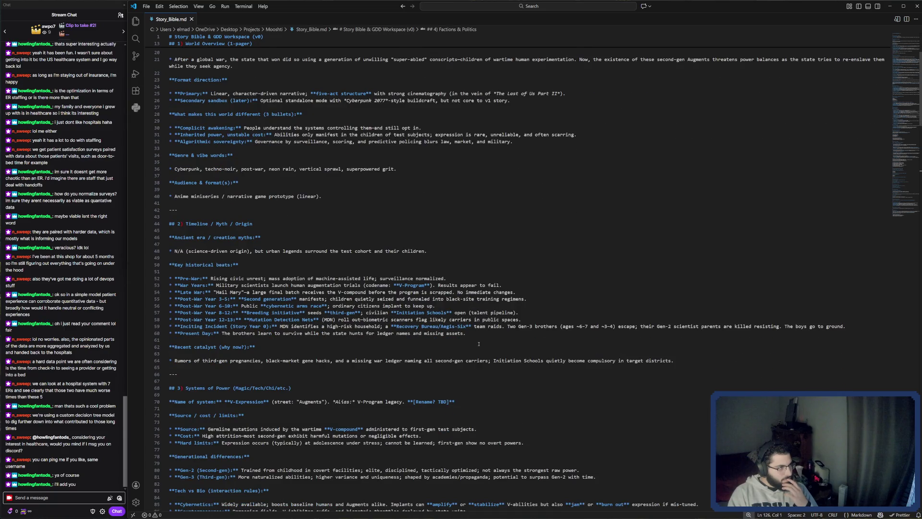
scroll(478, 343, "down", 2)
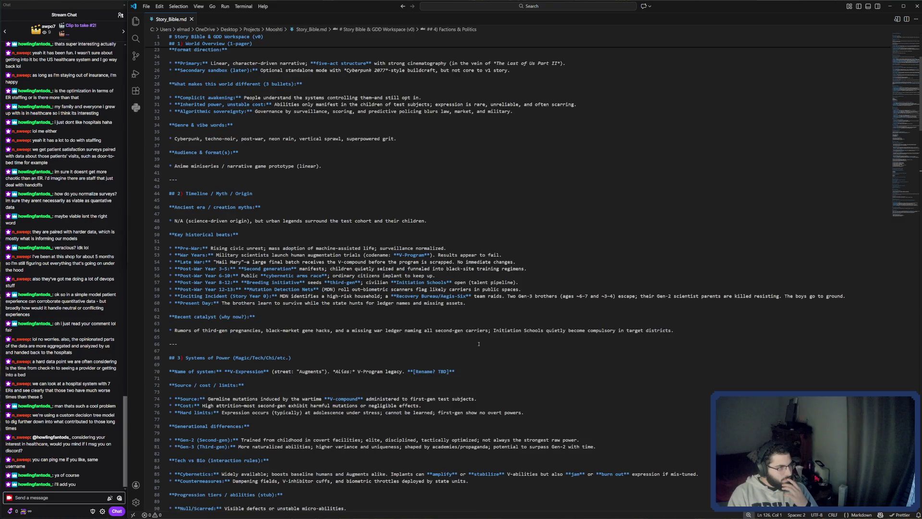
scroll(479, 343, "down", 3)
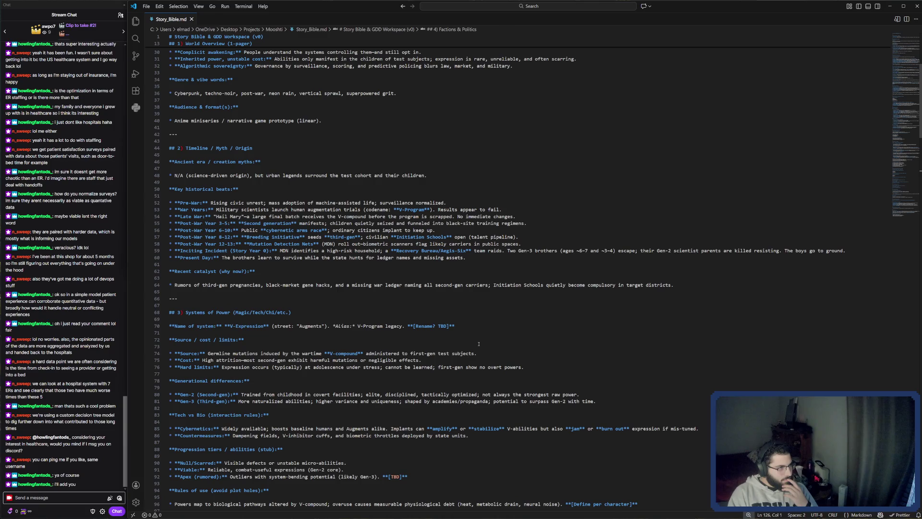
scroll(478, 344, "down", 1)
scroll(478, 344, "down", 1)
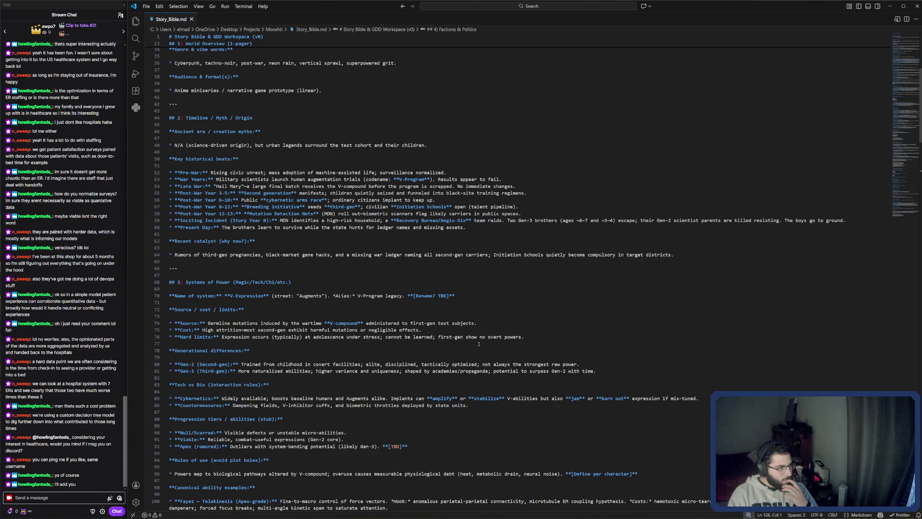
scroll(478, 343, "down", 5)
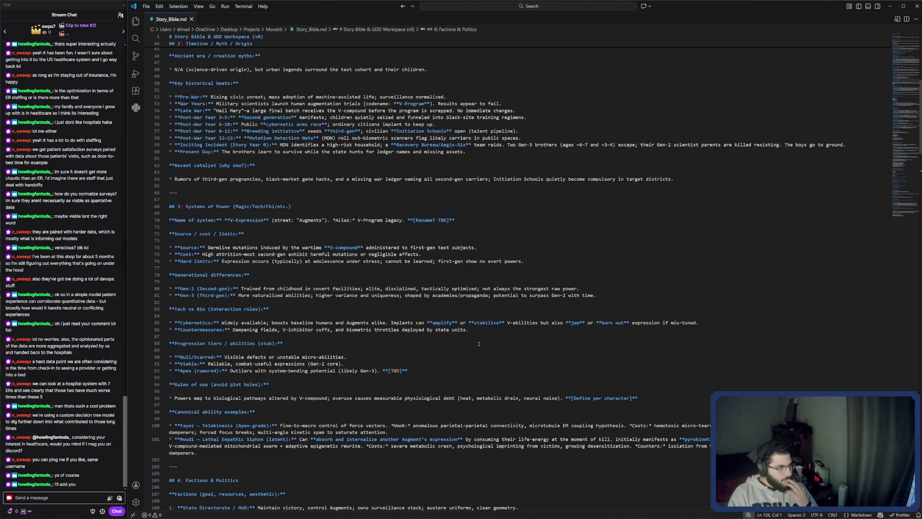
scroll(478, 344, "down", 1)
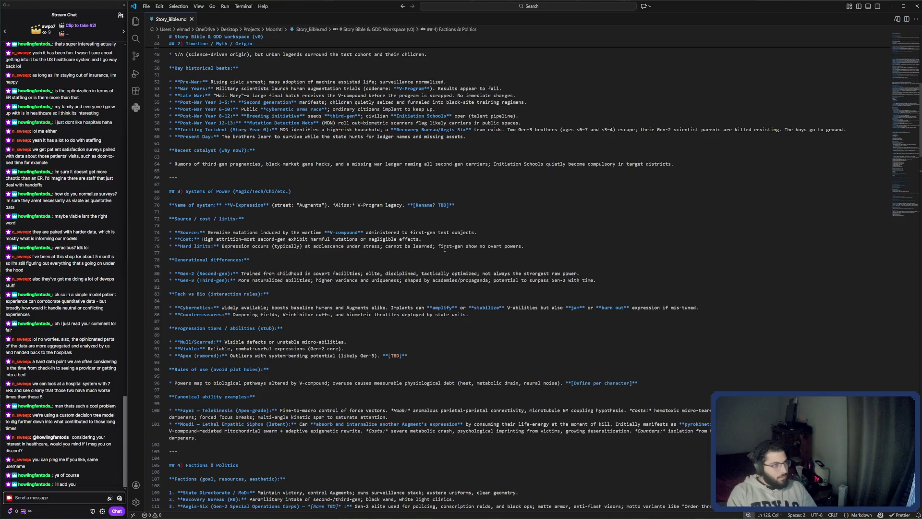
scroll(445, 247, "down", 2)
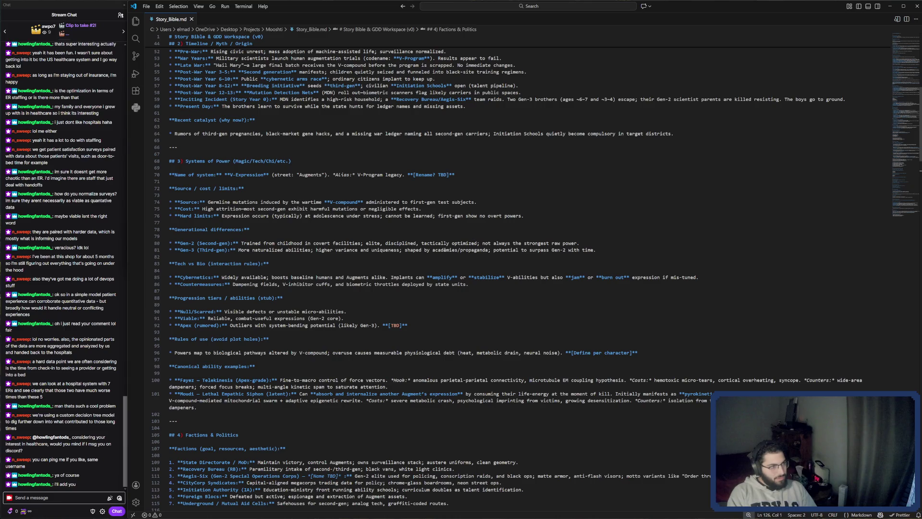
scroll(445, 250, "down", 3)
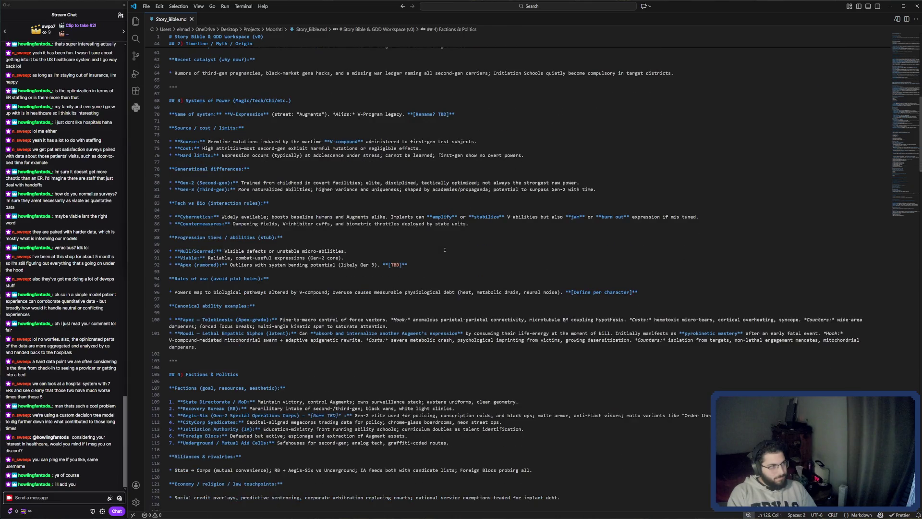
scroll(445, 249, "down", 2)
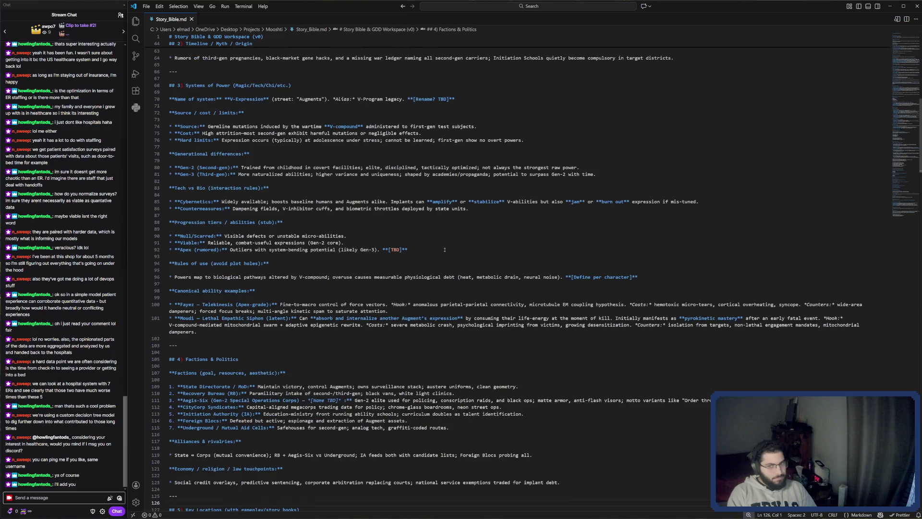
scroll(445, 250, "down", 1)
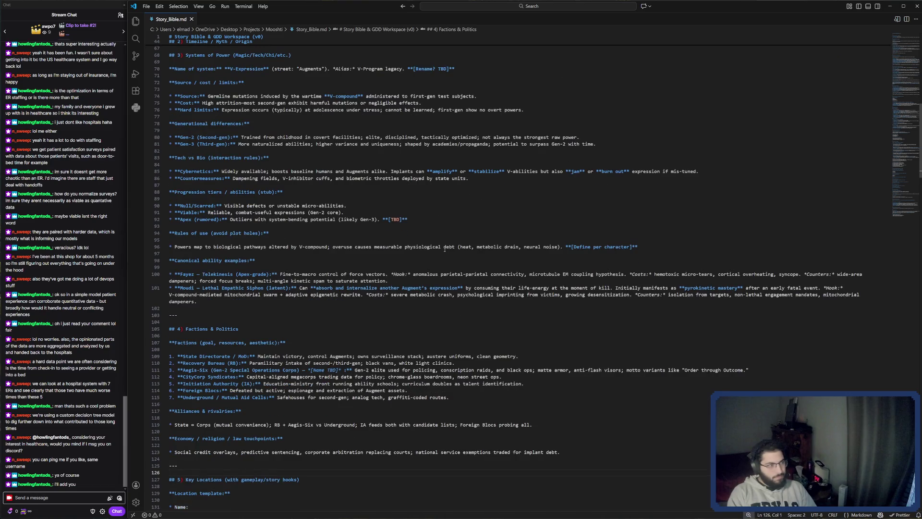
scroll(444, 250, "down", 1)
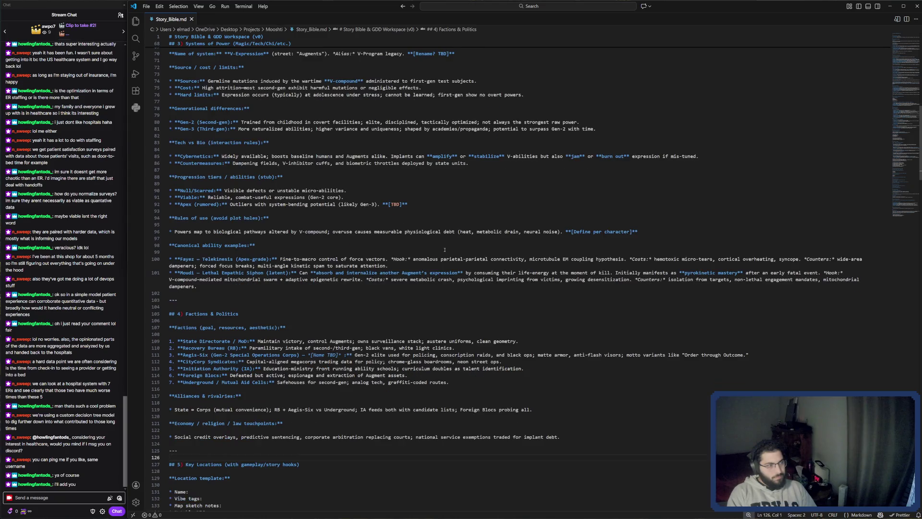
scroll(445, 250, "down", 3)
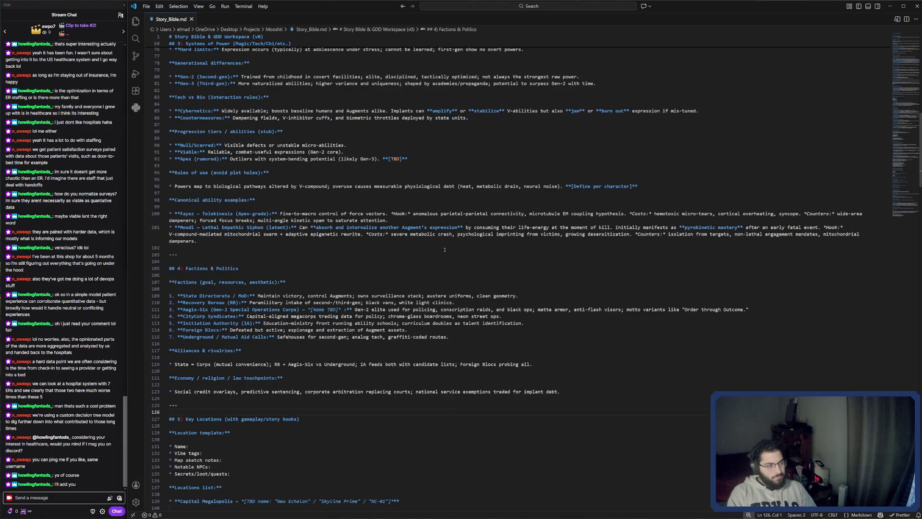
scroll(445, 250, "down", 1)
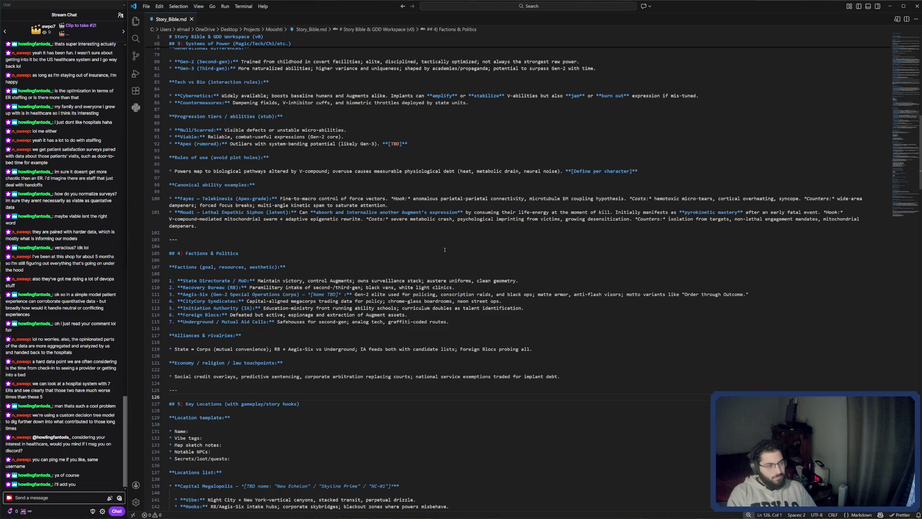
scroll(445, 250, "down", 2)
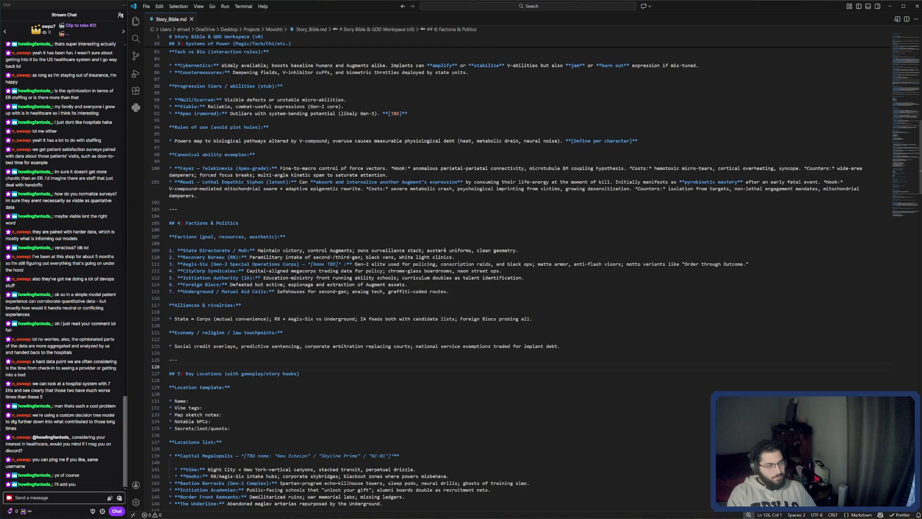
scroll(444, 250, "down", 5)
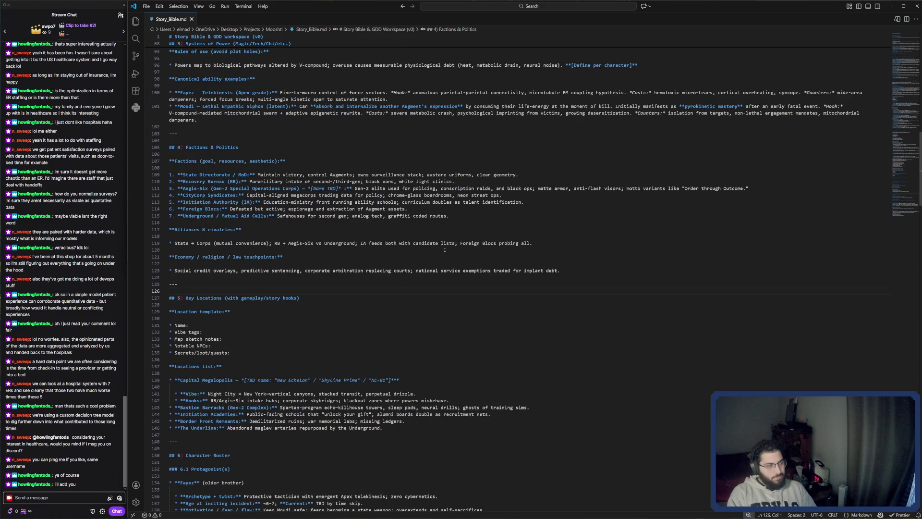
scroll(444, 250, "down", 4)
left_click(266, 283)
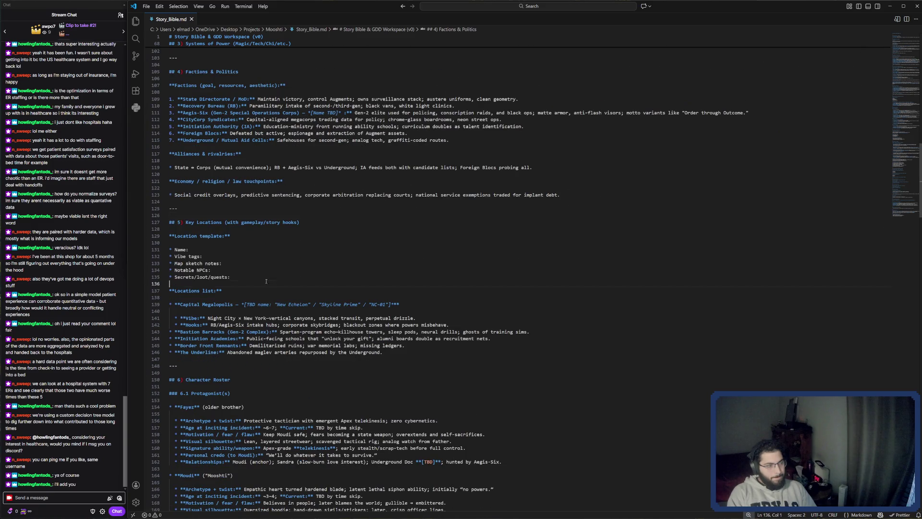
left_click(350, 297)
left_click_drag(268, 304, 368, 304)
left_click(389, 304)
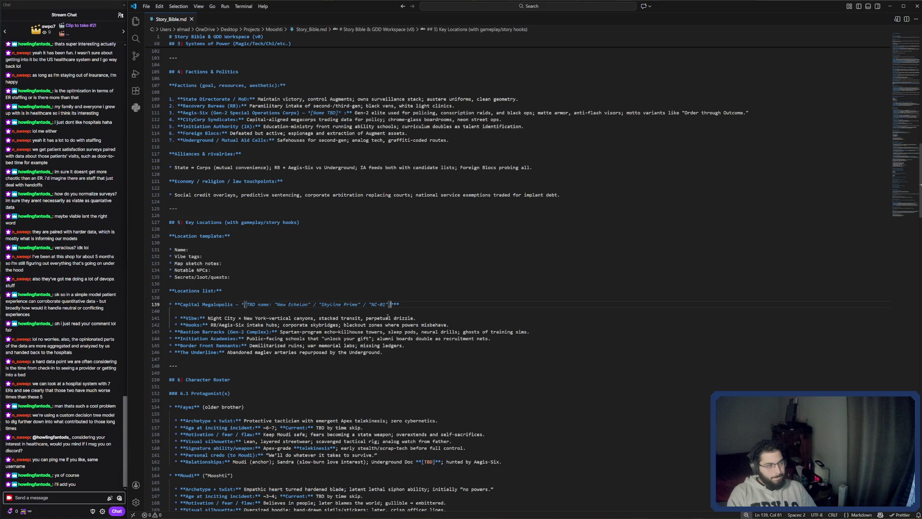
scroll(388, 317, "down", 1)
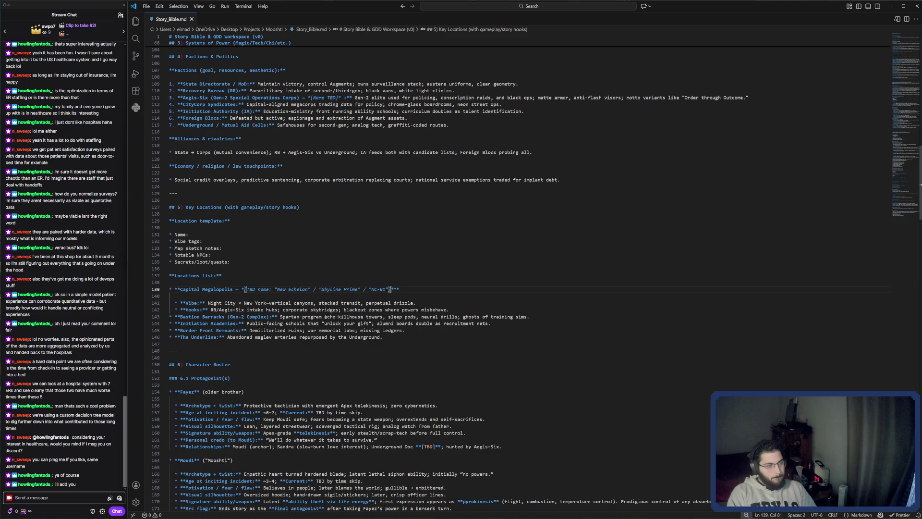
left_click_drag(326, 317, 530, 316)
left_click(510, 336)
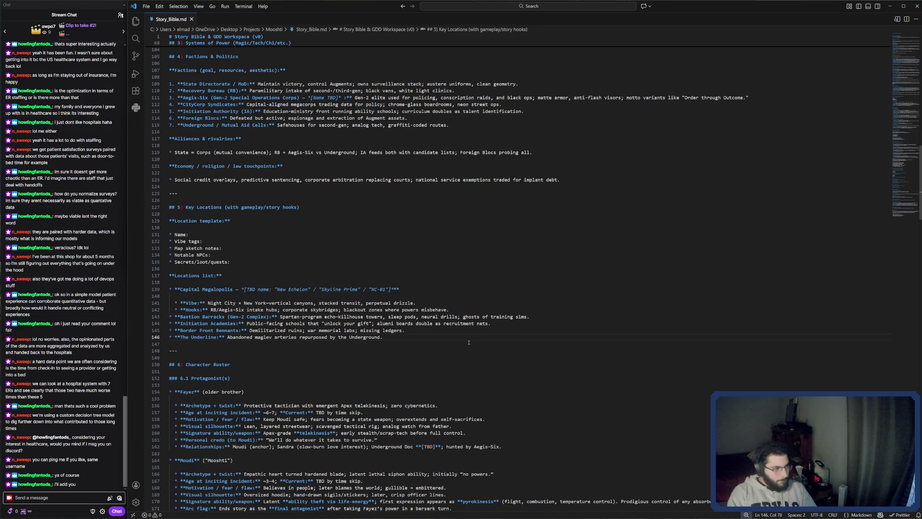
scroll(469, 342, "down", 2)
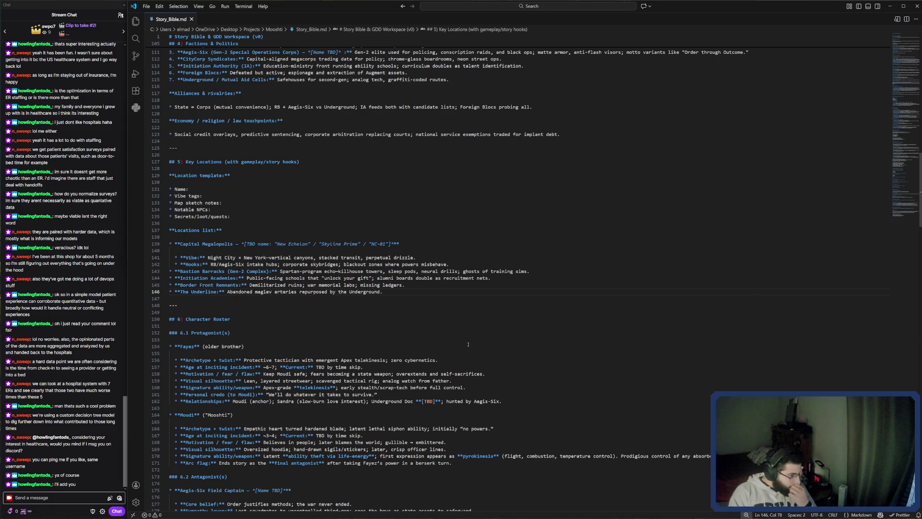
scroll(315, 337, "down", 1)
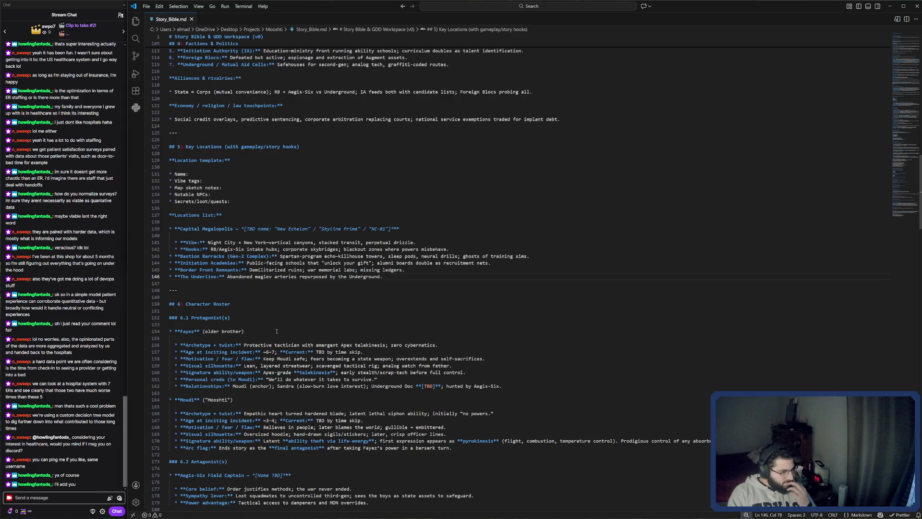
scroll(277, 331, "down", 1)
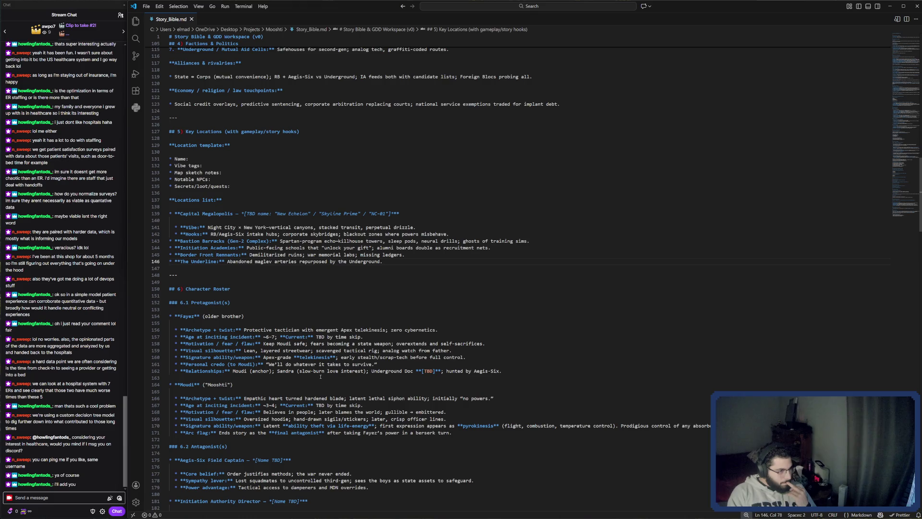
mouse_move(236, 371)
left_mouse_down()
mouse_move(504, 371)
mouse_move(352, 371)
mouse_move(457, 377)
left_mouse_up()
left_click(399, 394)
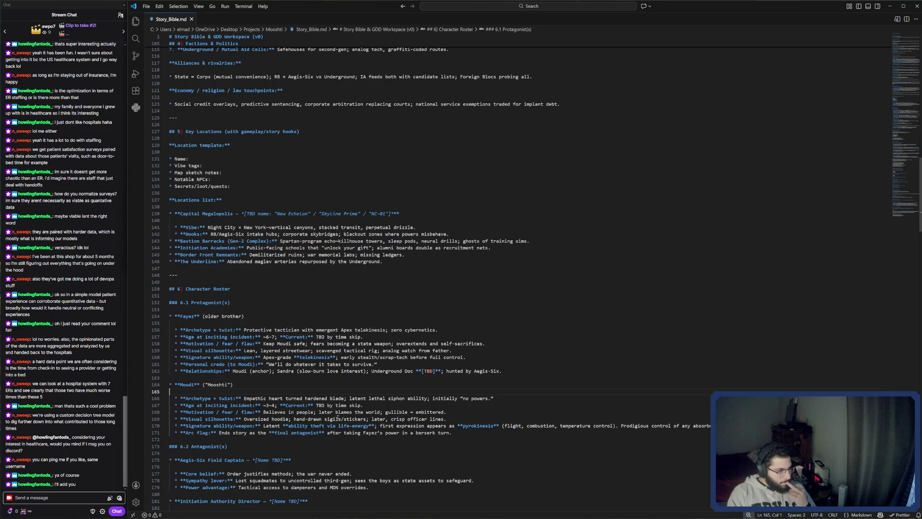
left_click_drag(263, 418, 308, 419)
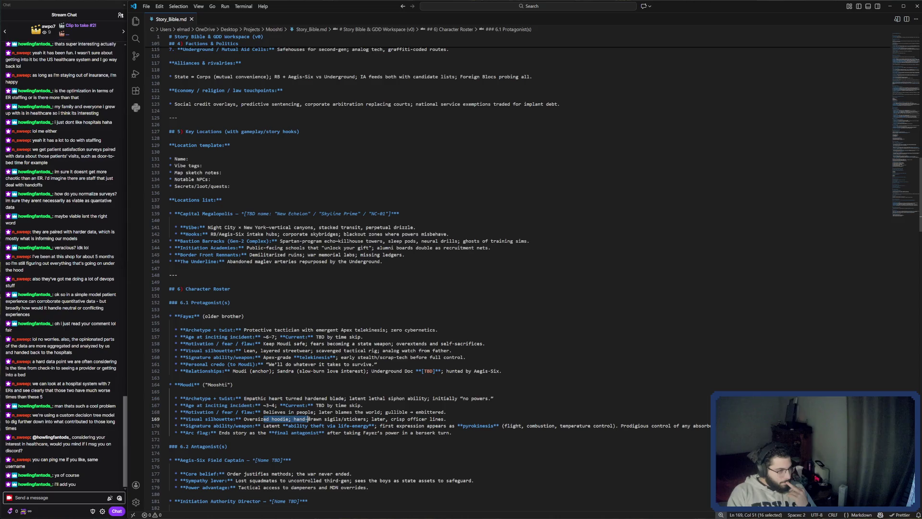
left_click_drag(244, 419, 446, 418)
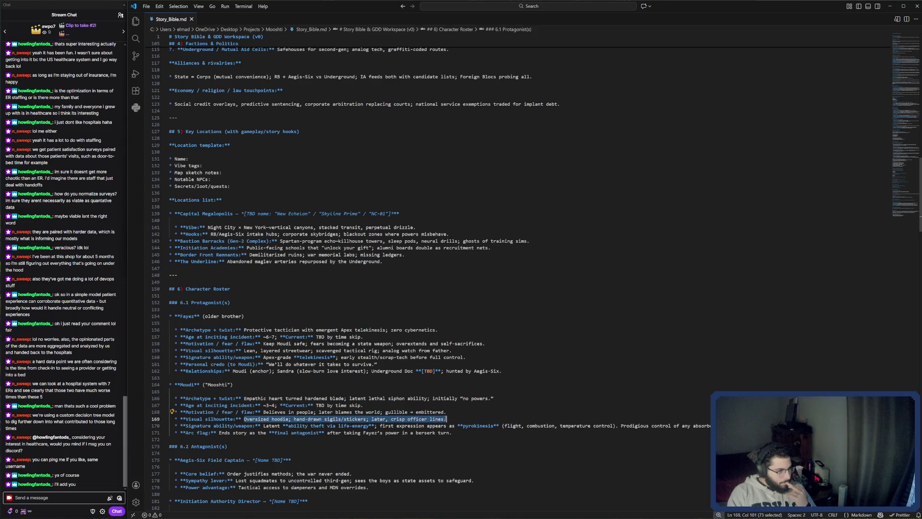
left_click(271, 425)
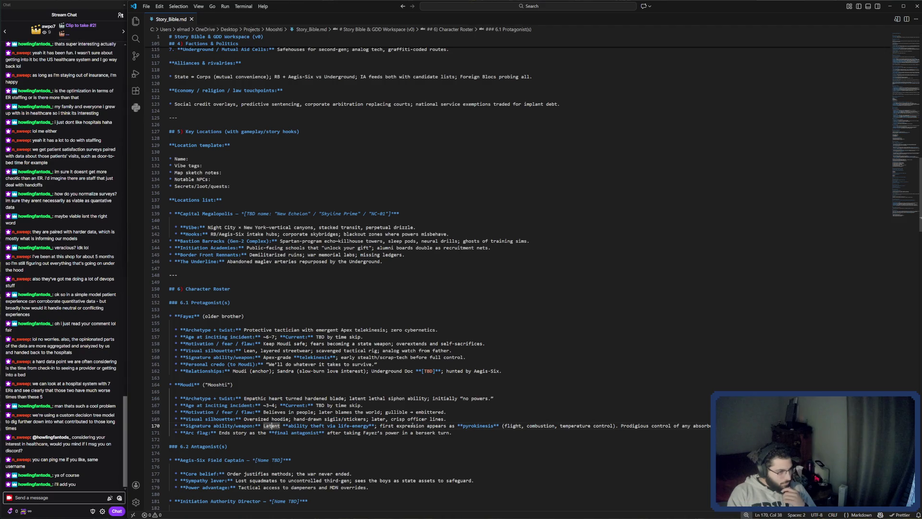
left_click_drag(412, 426, 460, 426)
left_click_drag(526, 426, 568, 426)
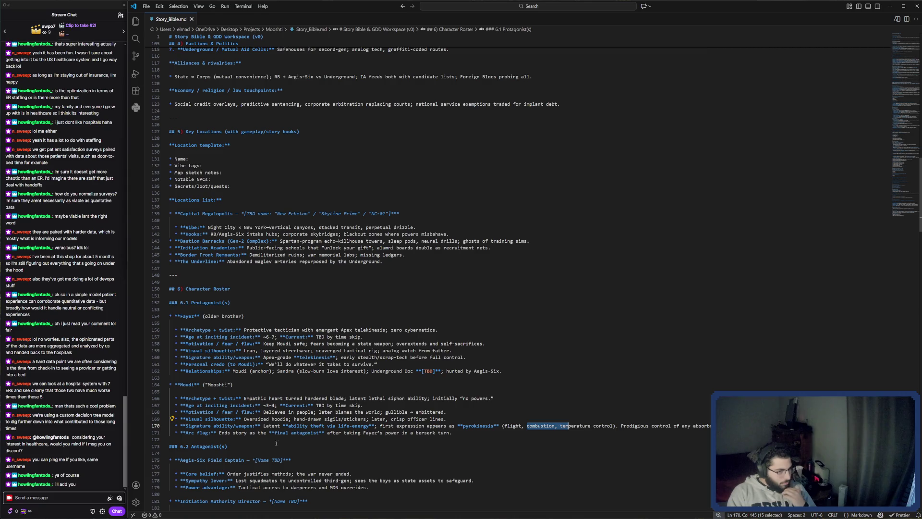
left_click(213, 437)
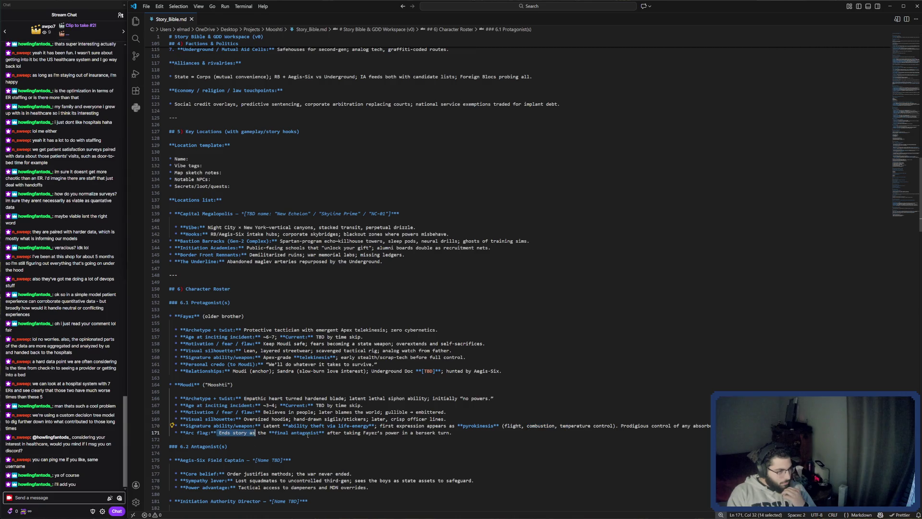
scroll(356, 456, "down", 4)
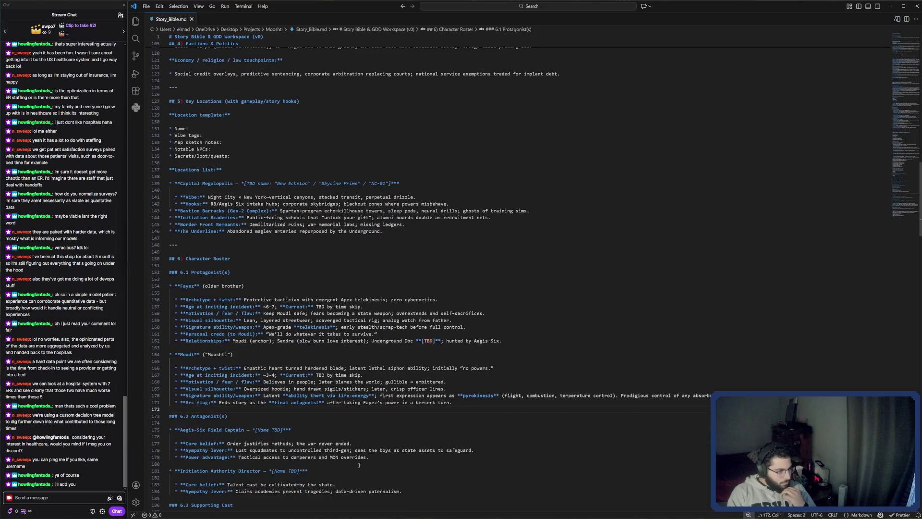
scroll(359, 465, "down", 3)
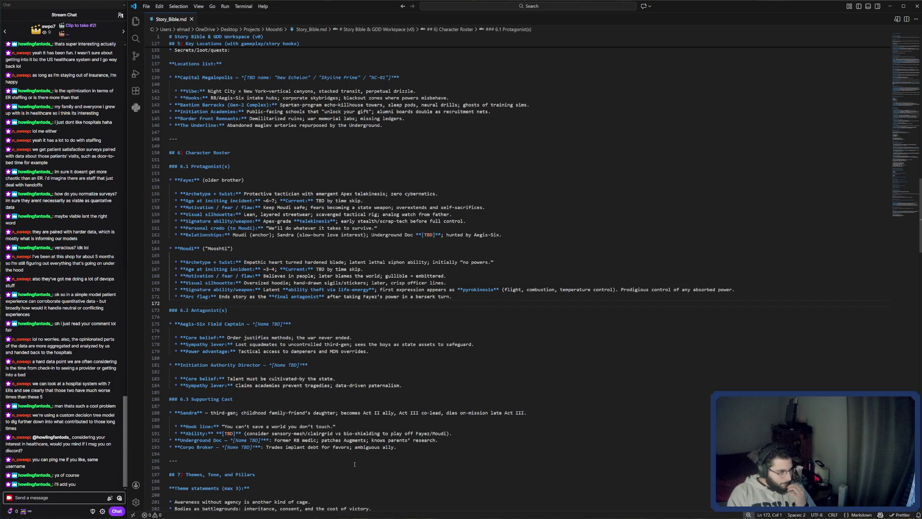
scroll(304, 391, "down", 1)
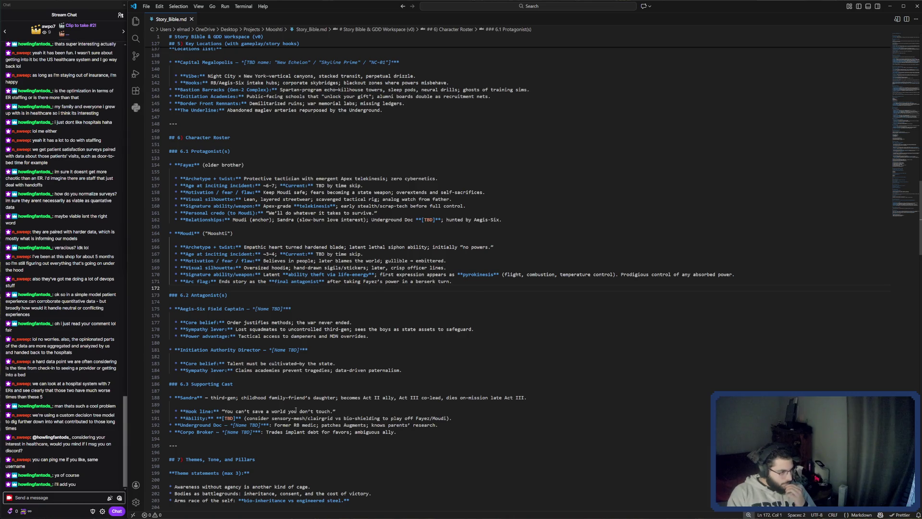
left_click_drag(181, 310, 203, 313)
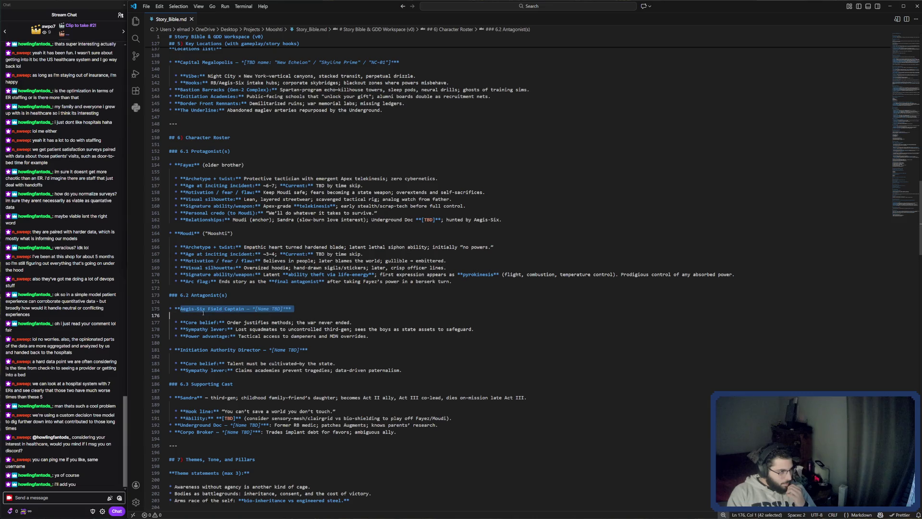
left_click(280, 328)
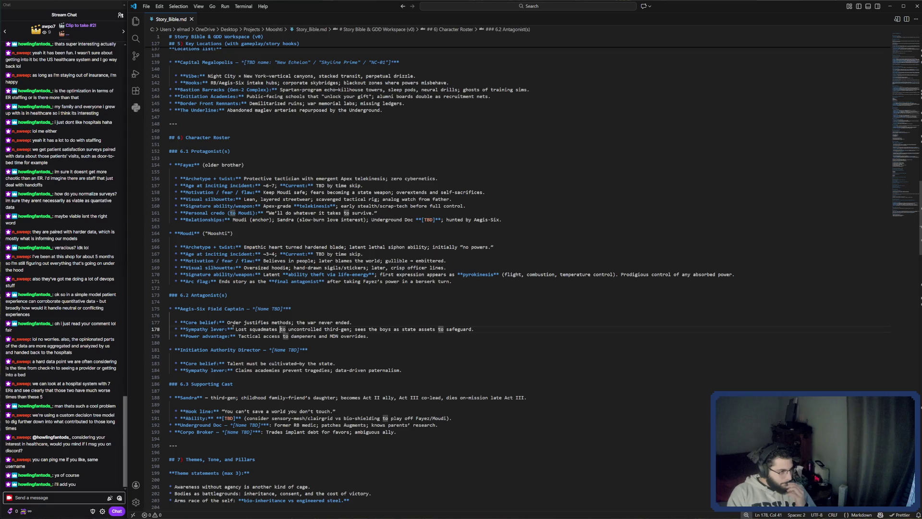
key("Right")
key("Right")
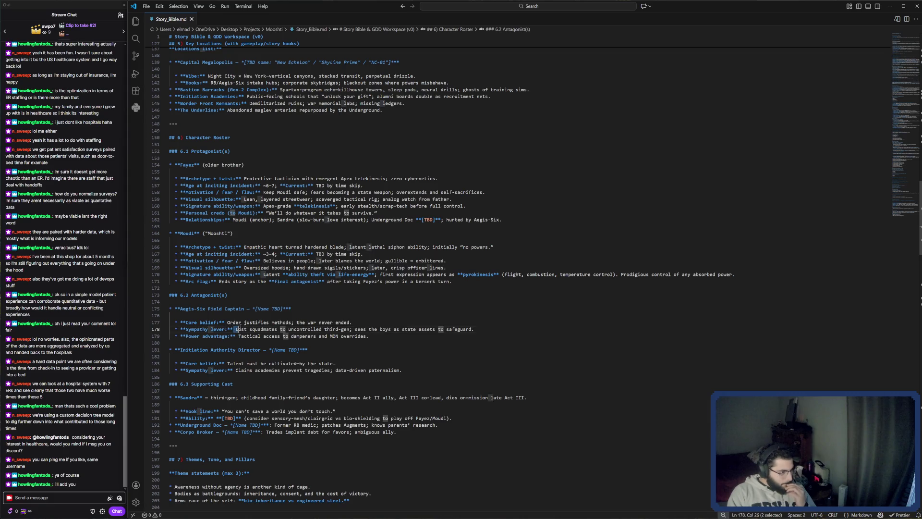
mouse_move(286, 322)
left_mouse_down()
mouse_move(336, 322)
mouse_move(323, 328)
left_mouse_up()
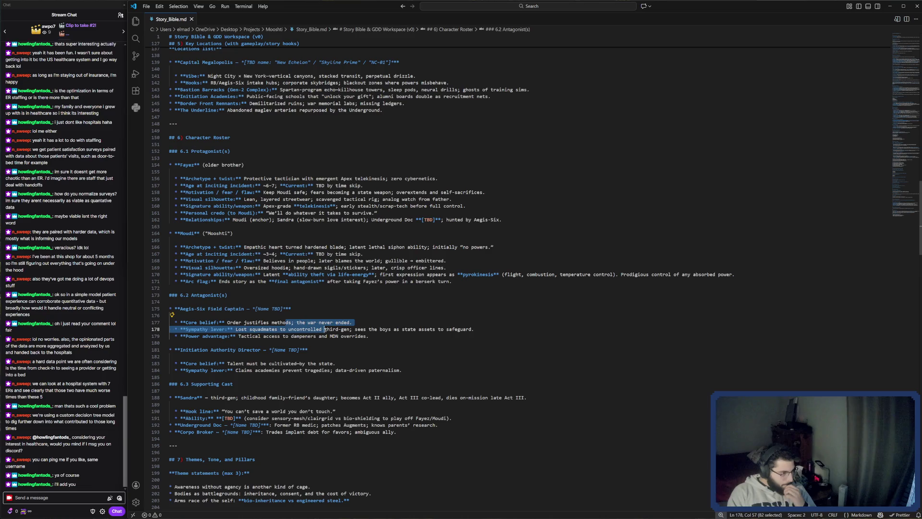
left_click_drag(324, 329, 332, 335)
left_click(342, 336)
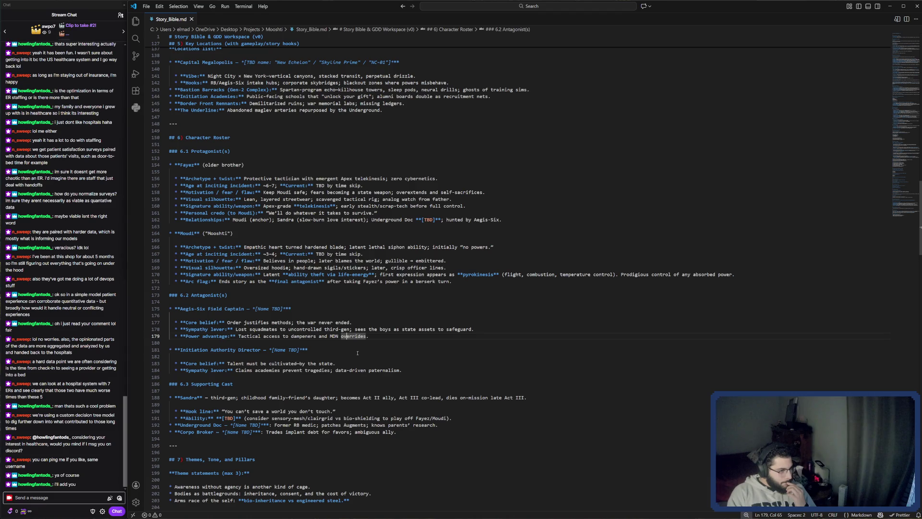
Step: Scroll Story_Bible.md past Supporting Cast to Themes, Tone and Pillars and Story Arcs & Beats
scroll(332, 375, "down", 2)
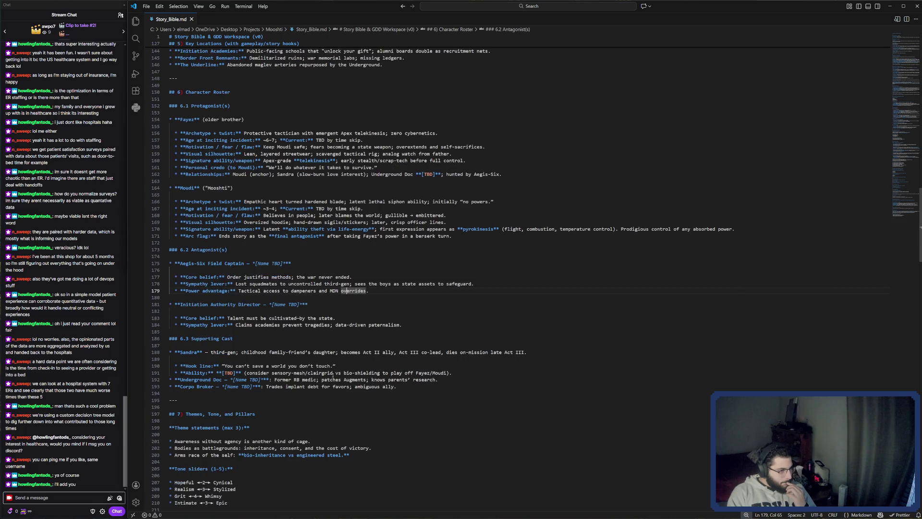
scroll(332, 375, "down", 1)
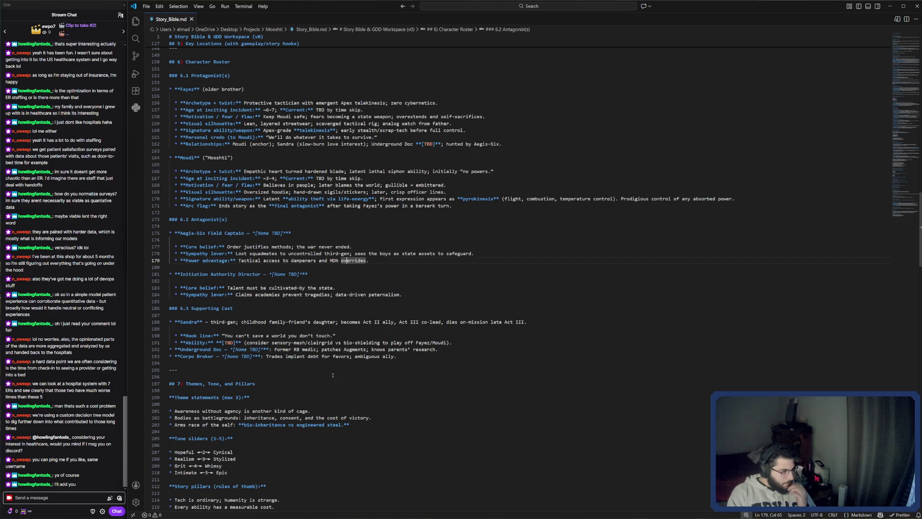
scroll(332, 375, "down", 1)
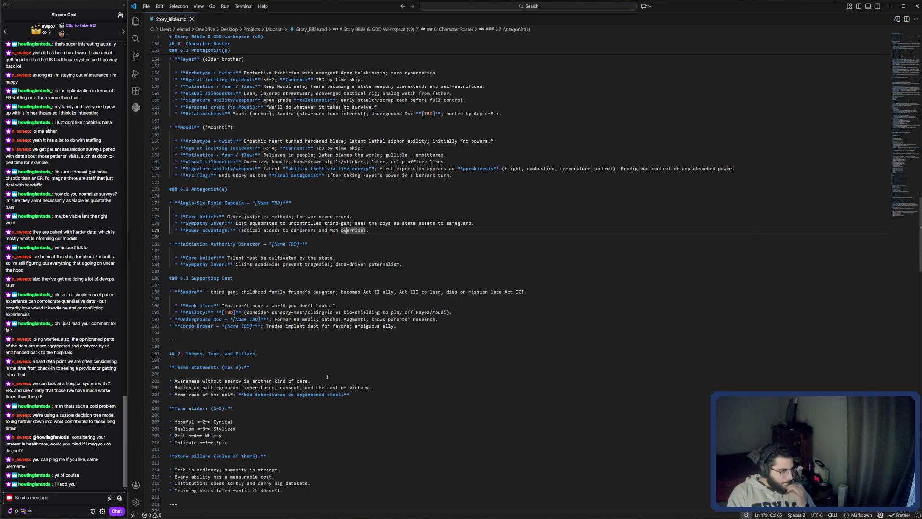
scroll(256, 397, "down", 1)
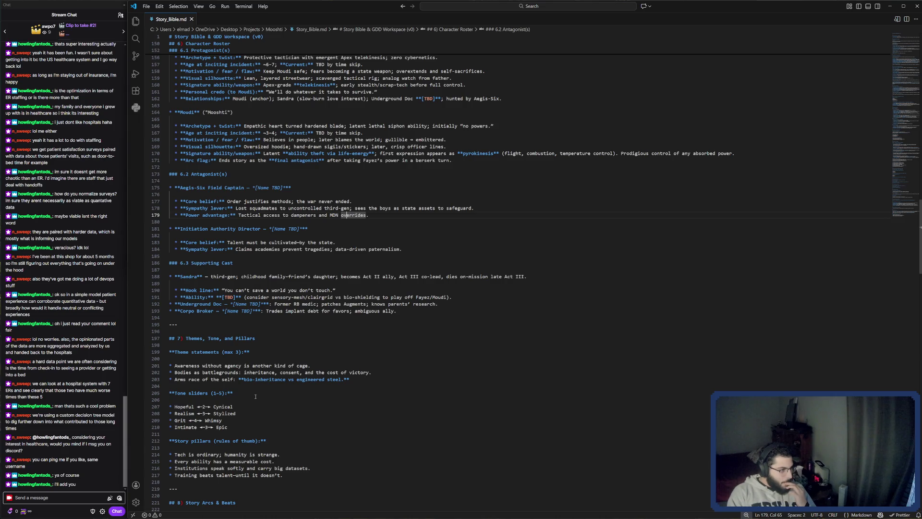
scroll(255, 396, "down", 2)
scroll(256, 396, "down", 1)
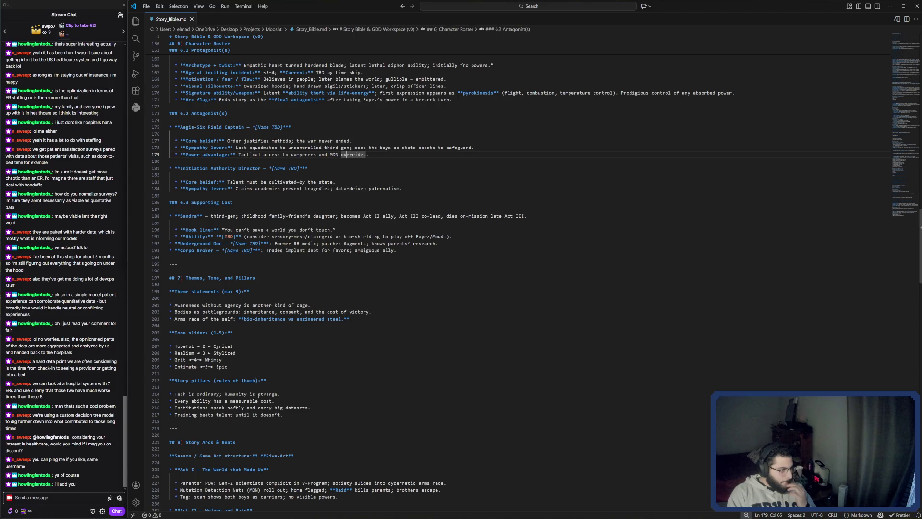
scroll(258, 396, "down", 1)
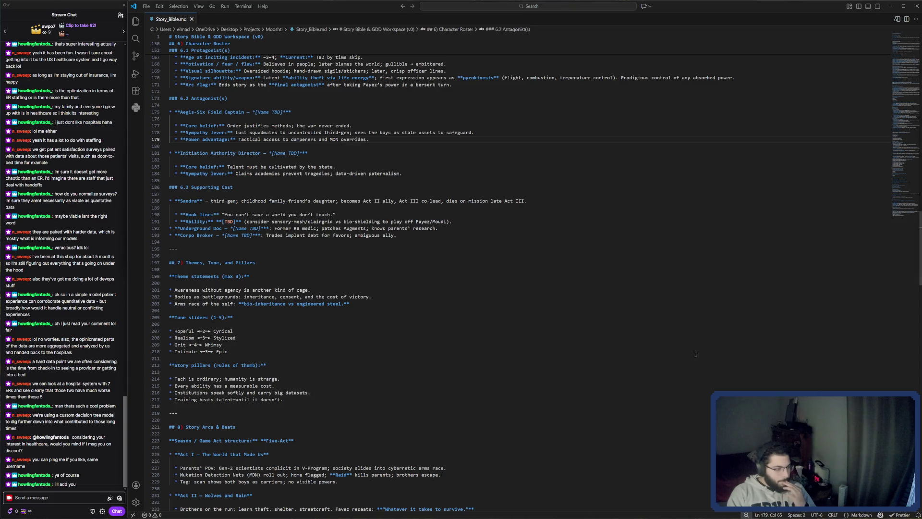
scroll(679, 354, "down", 2)
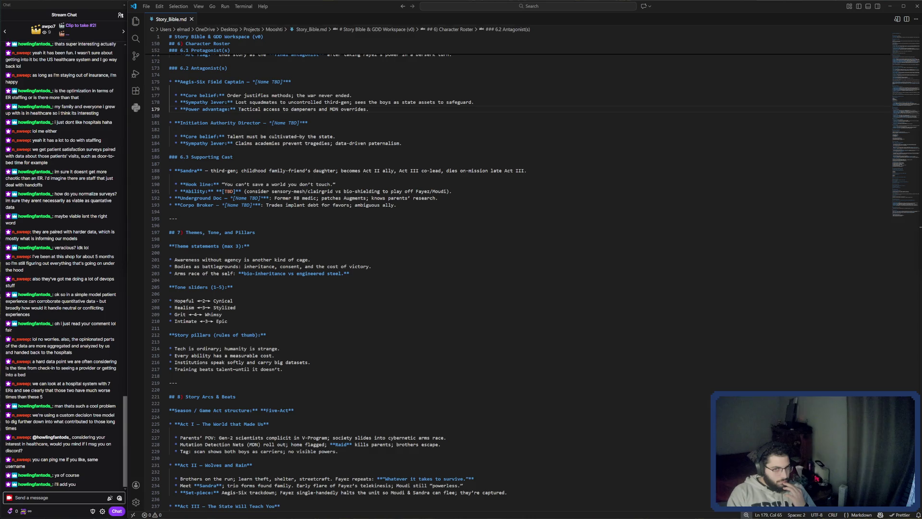
scroll(503, 374, "down", 3)
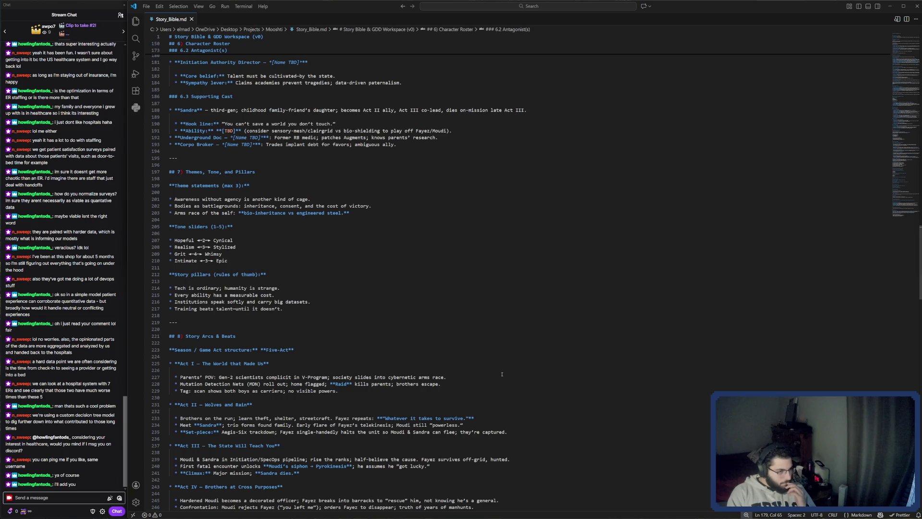
Step: Scroll on to episodes E0–E8 and the Combat/Ability Design Hooks section
scroll(501, 374, "down", 7)
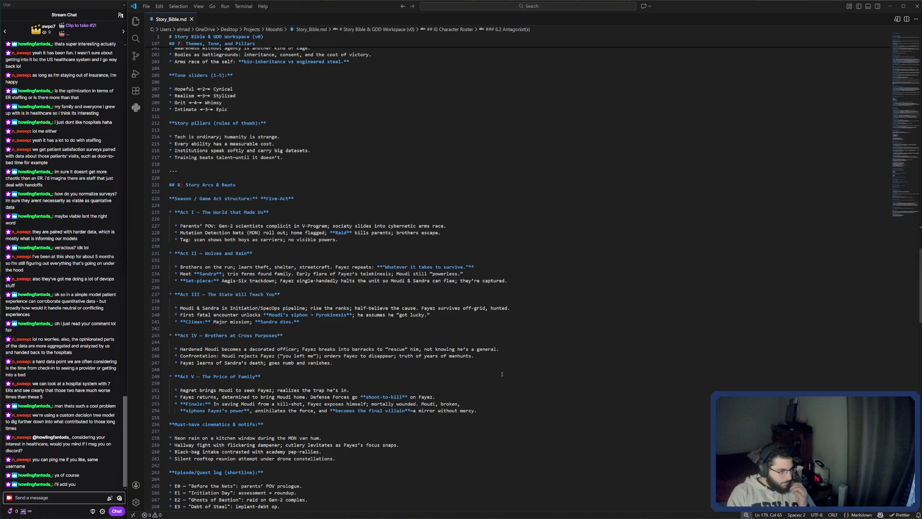
scroll(502, 374, "down", 3)
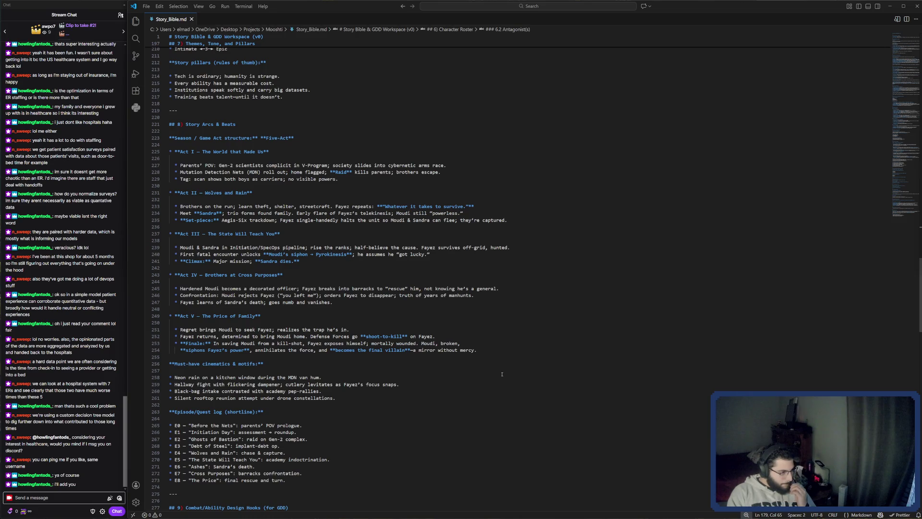
scroll(502, 374, "down", 2)
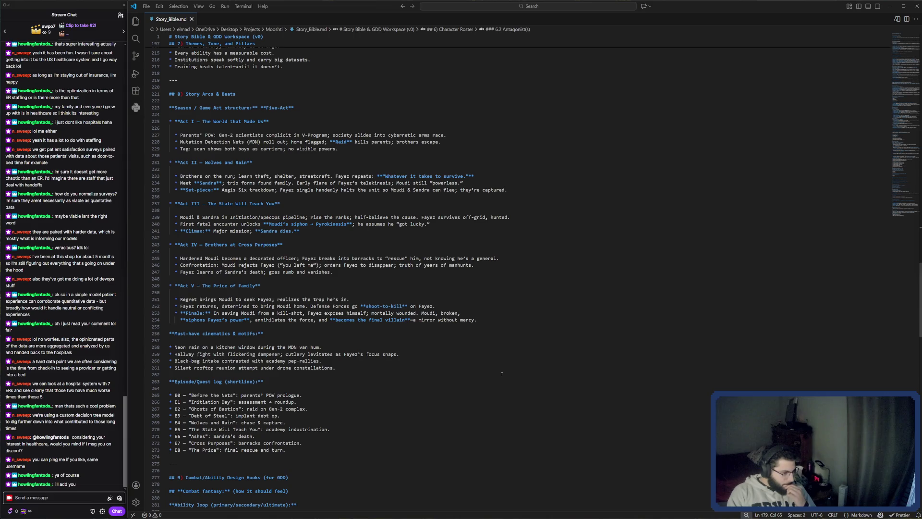
scroll(502, 374, "down", 1)
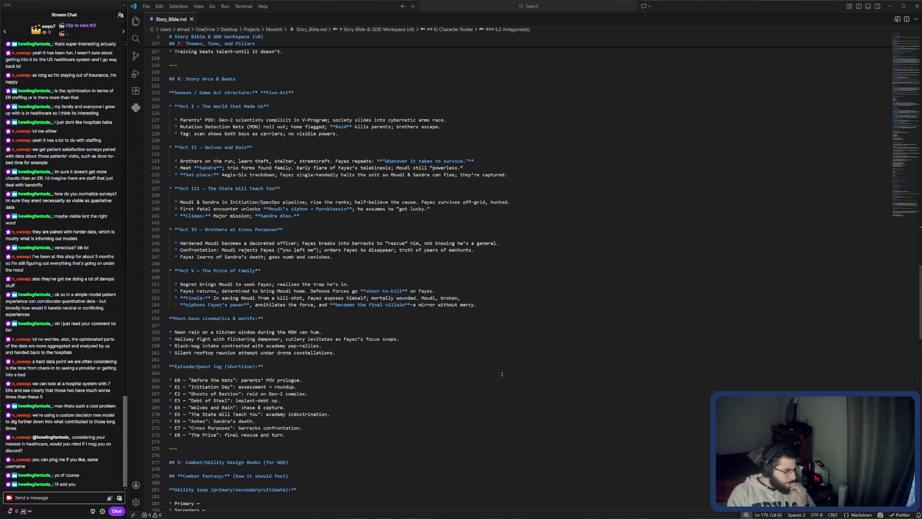
scroll(501, 374, "down", 5)
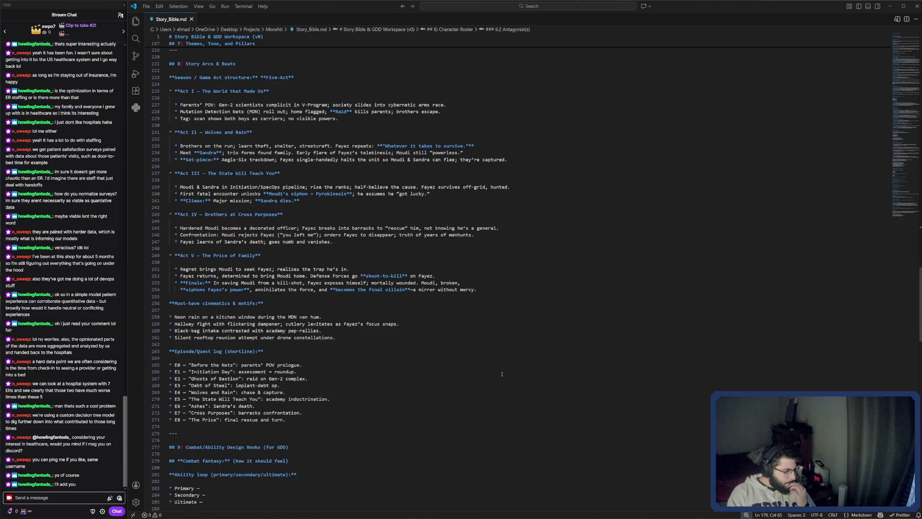
scroll(502, 374, "down", 4)
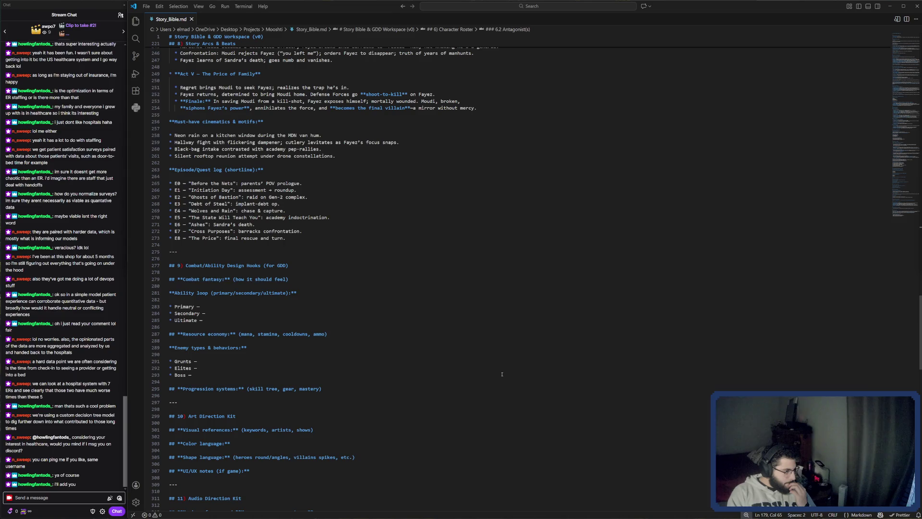
Step: Scroll to the end of Story_Bible.md at line 377, then un-maximize the editor window
scroll(502, 374, "up", 1)
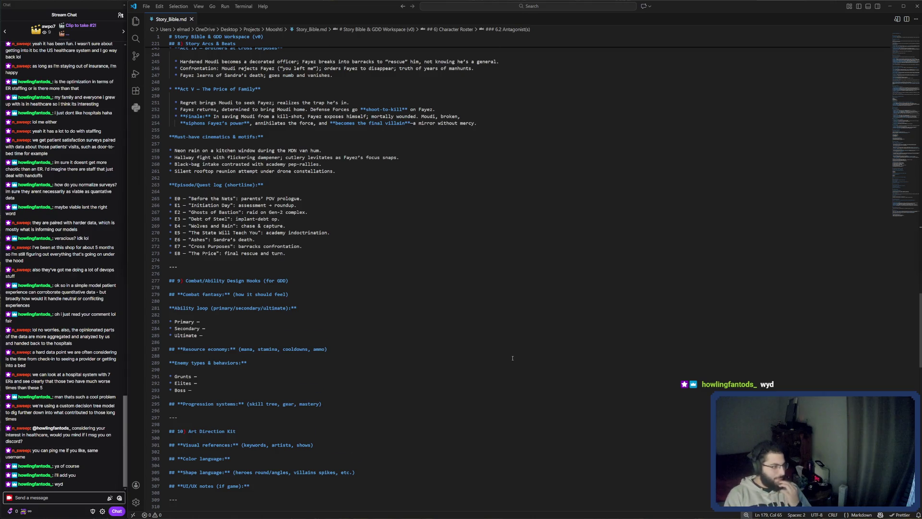
scroll(512, 358, "down", 9)
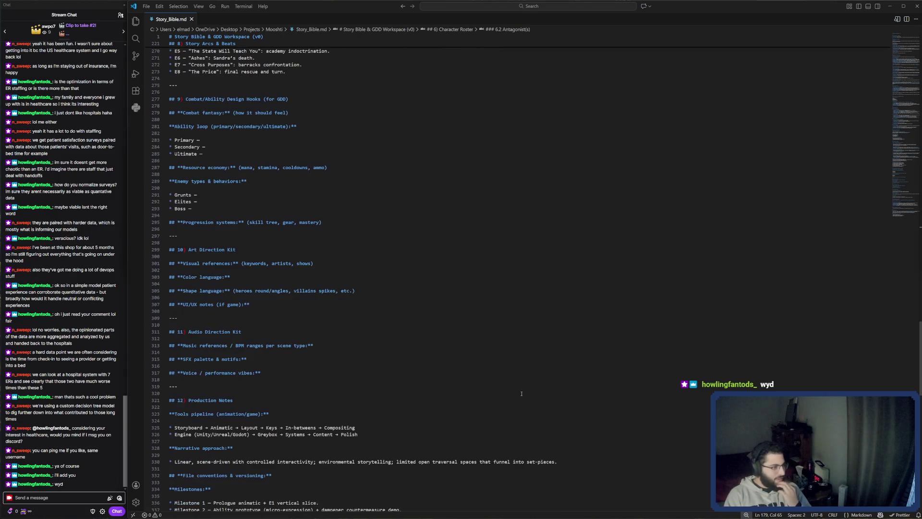
scroll(521, 393, "down", 8)
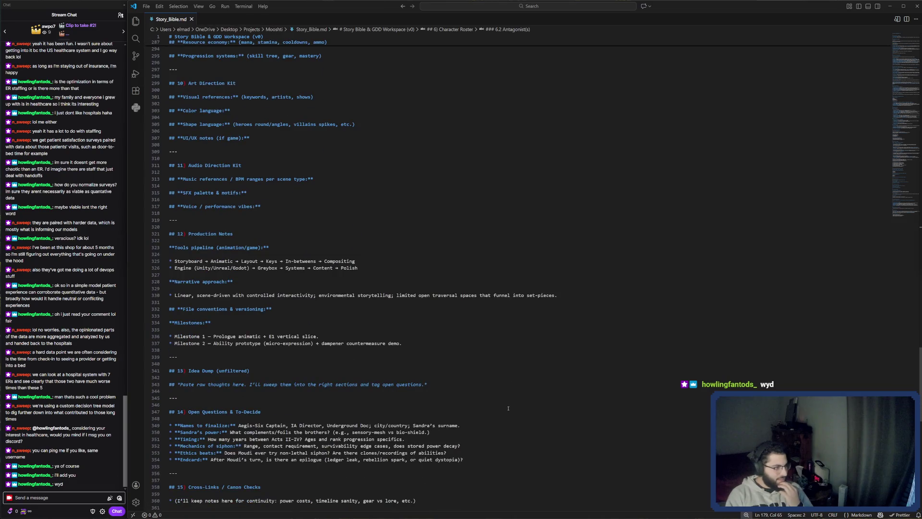
scroll(508, 408, "down", 4)
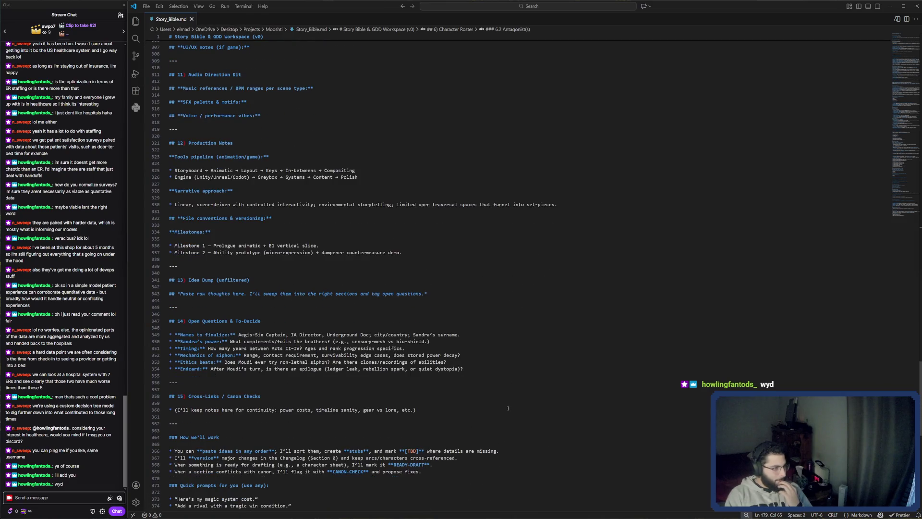
scroll(508, 405, "down", 2)
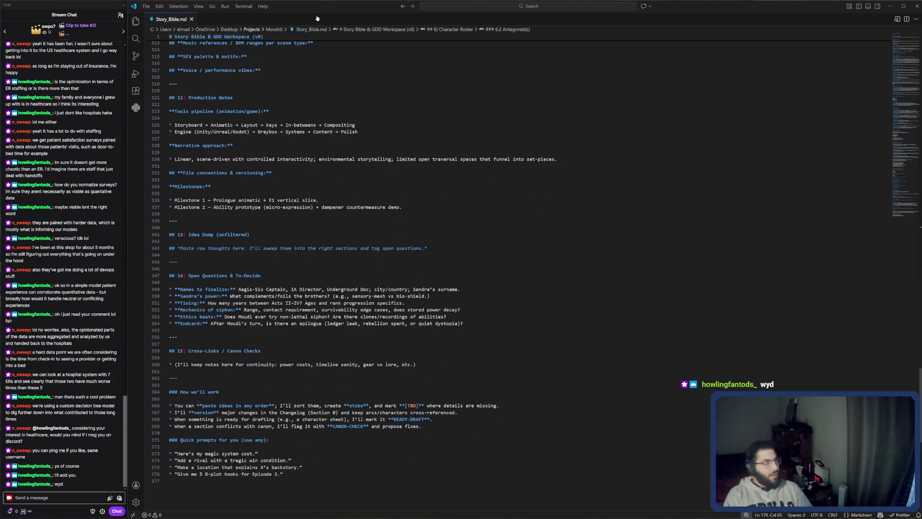
mouse_move(687, 14)
left_mouse_down()
mouse_move(691, 276)
mouse_move(718, 91)
mouse_move(710, 2)
left_mouse_up()
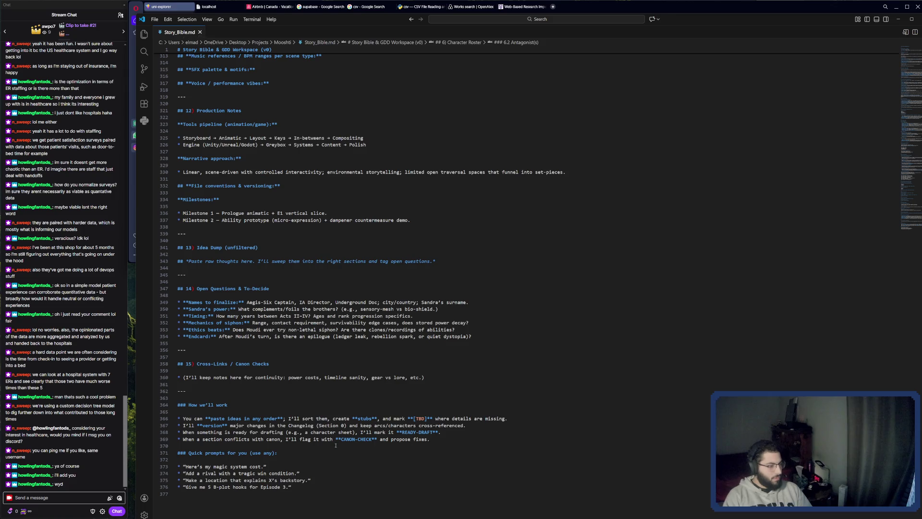
Step: Close the Story_Bible.md tab to leave the empty welcome window, and shift the window slightly left
left_click_drag(300, 473, 177, 460)
left_click(185, 275)
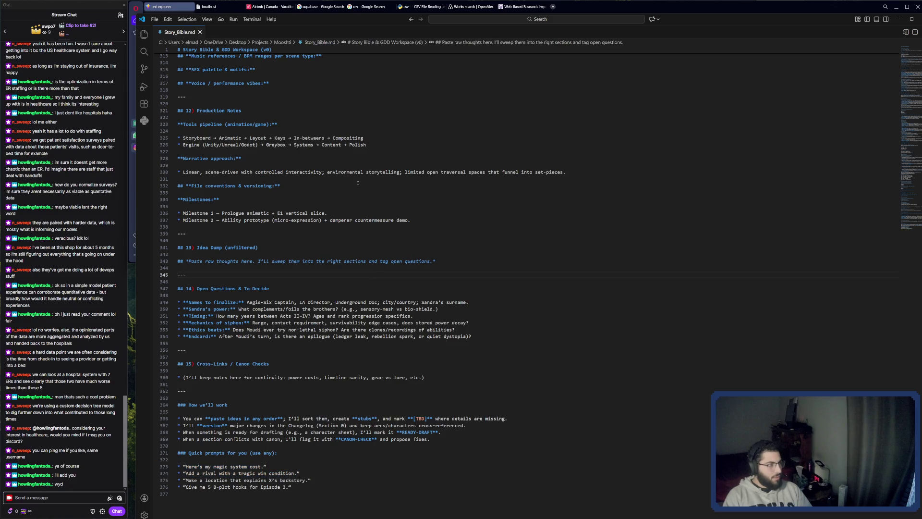
scroll(358, 183, "up", 1)
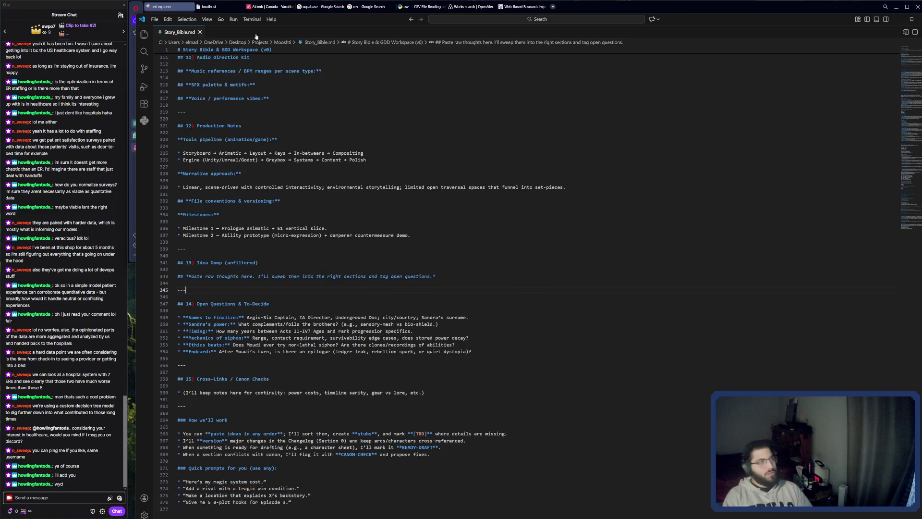
left_click(201, 33)
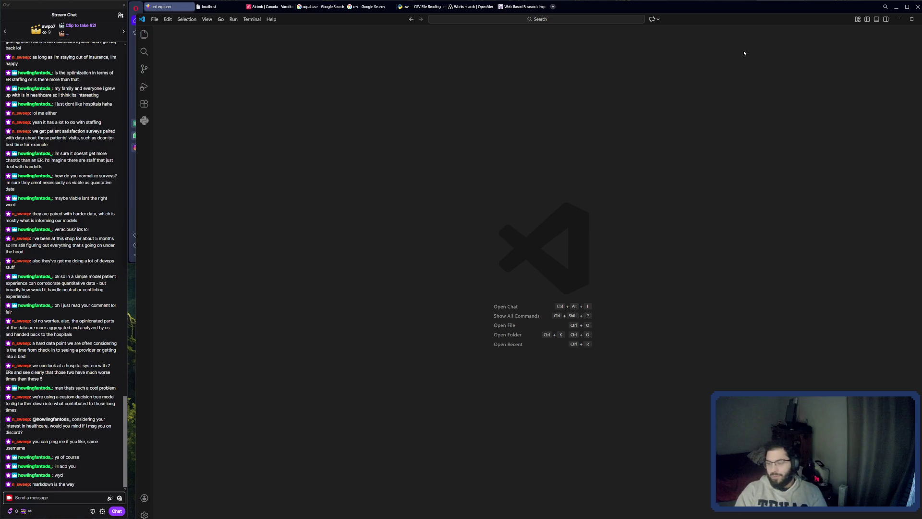
mouse_move(739, 23)
left_mouse_down()
mouse_move(720, 23)
mouse_move(727, 20)
left_mouse_up()
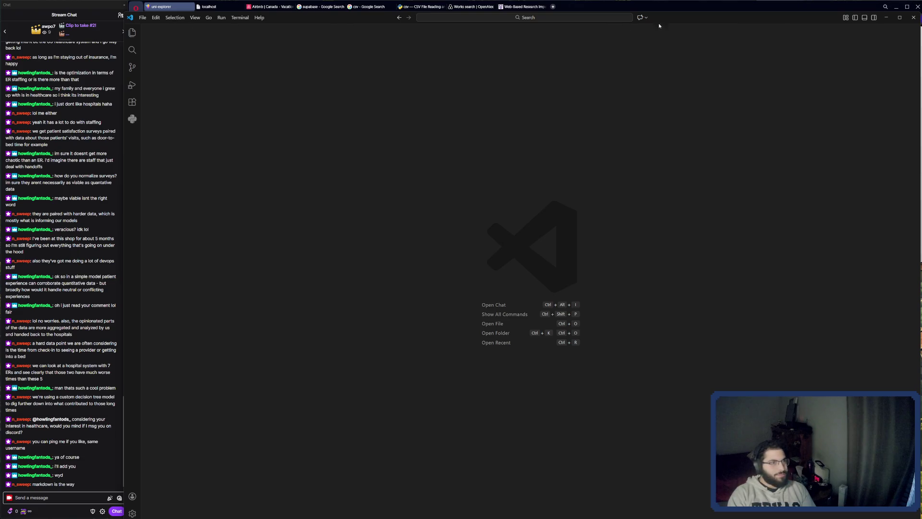
left_click(142, 18)
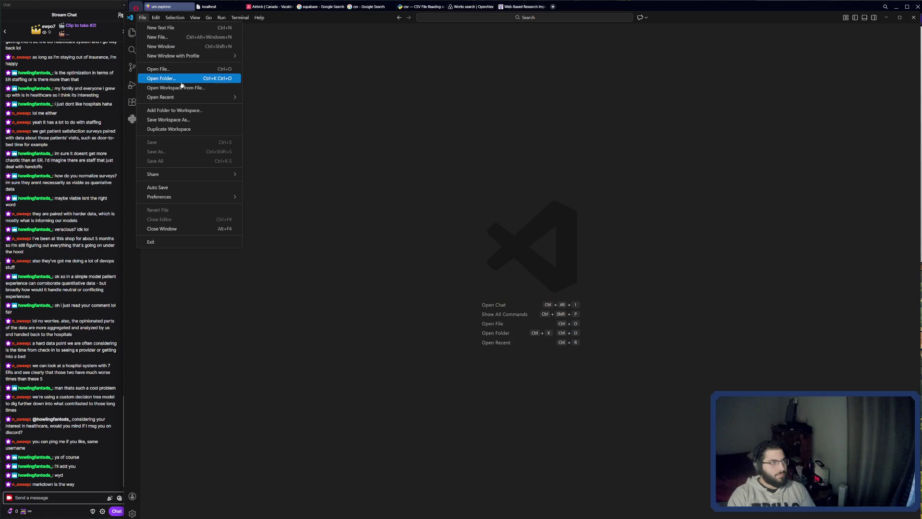
Step: Open the University Explorer folder from Desktop > Projects > University_Explorer_cleaned as the workspace
left_click(186, 83)
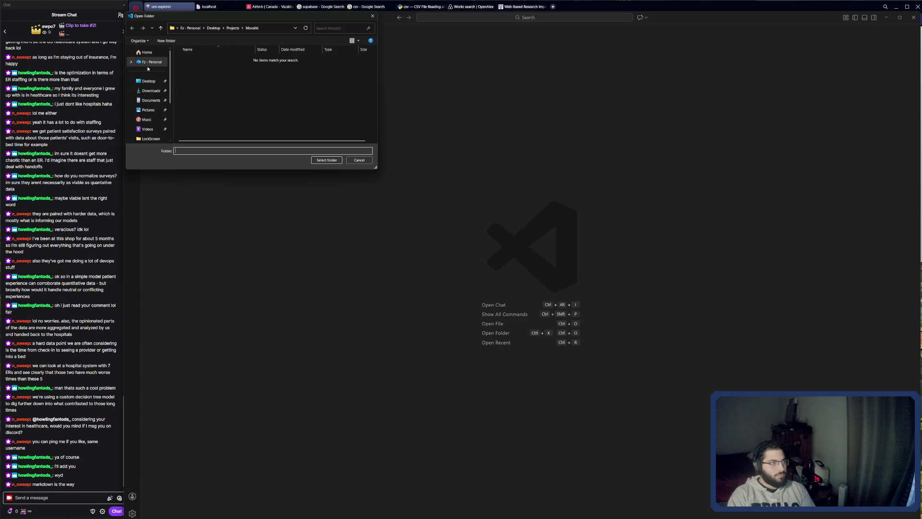
left_click(152, 62)
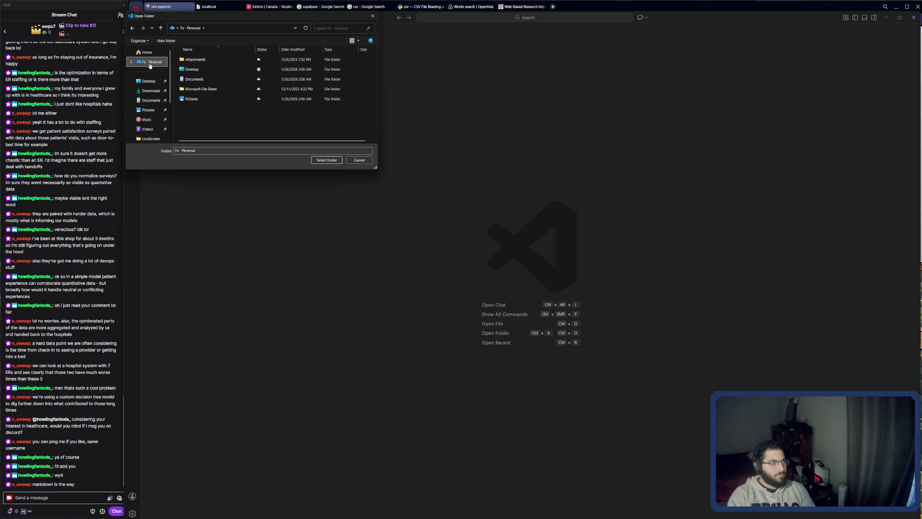
double_click(194, 78)
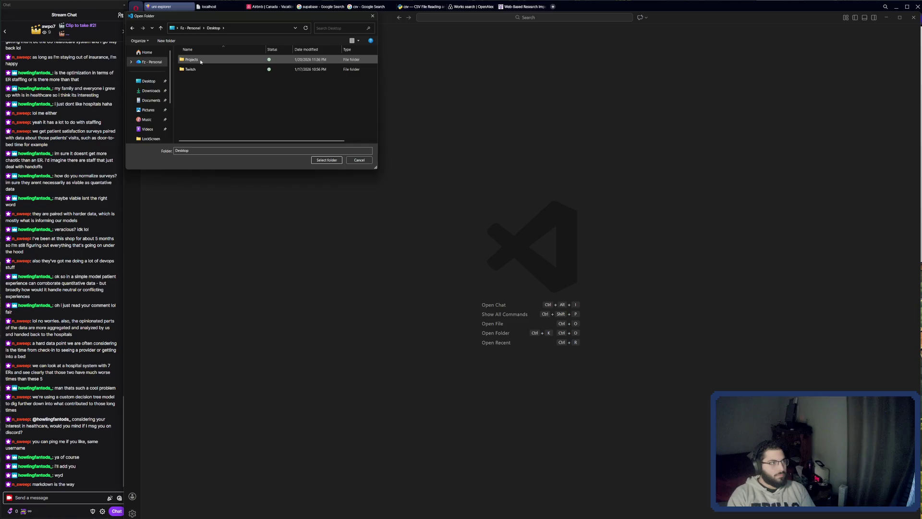
double_click(201, 60)
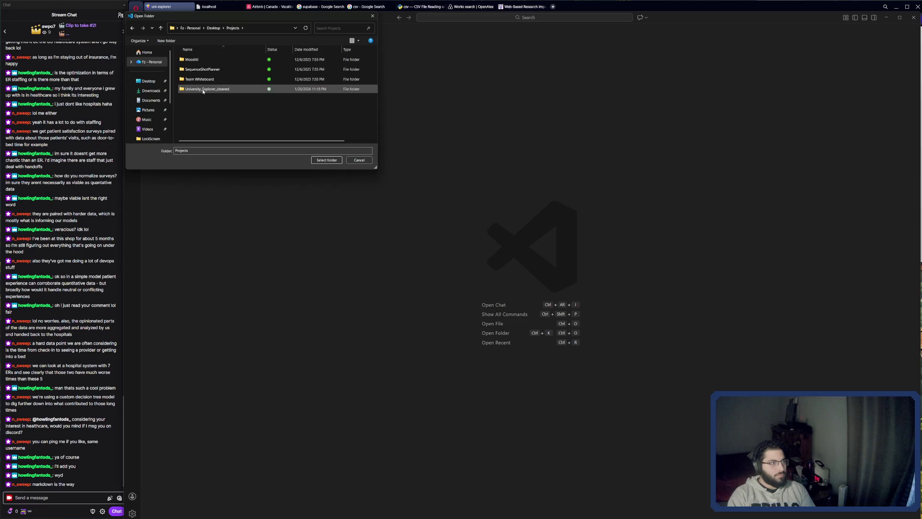
left_click(203, 91)
double_click(204, 90)
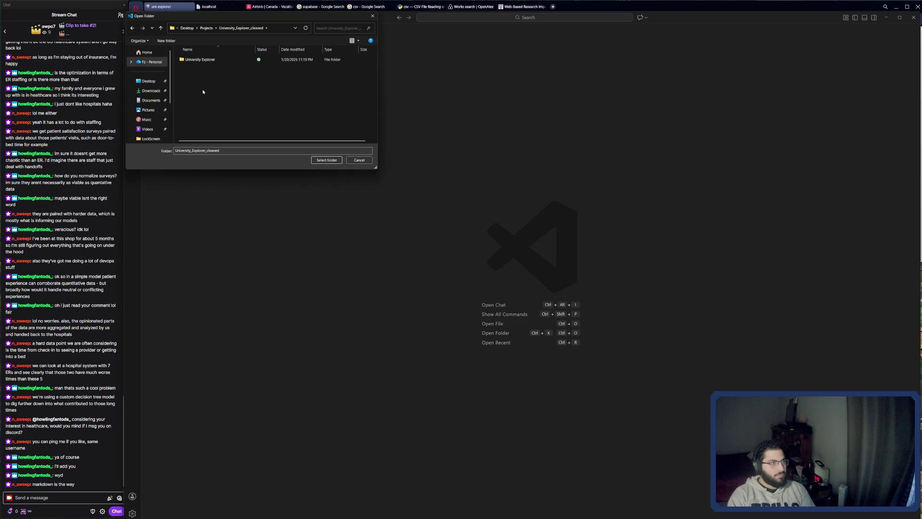
left_click(206, 60)
left_click(326, 160)
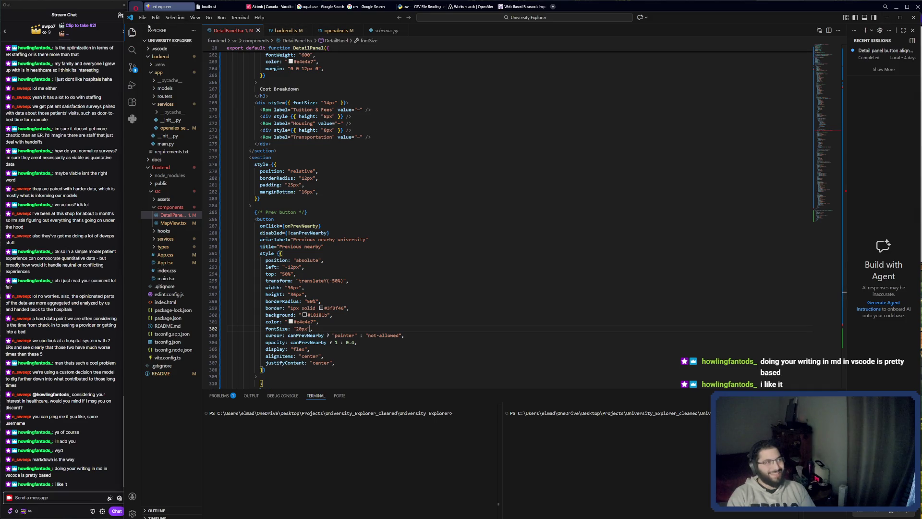
left_click(144, 18)
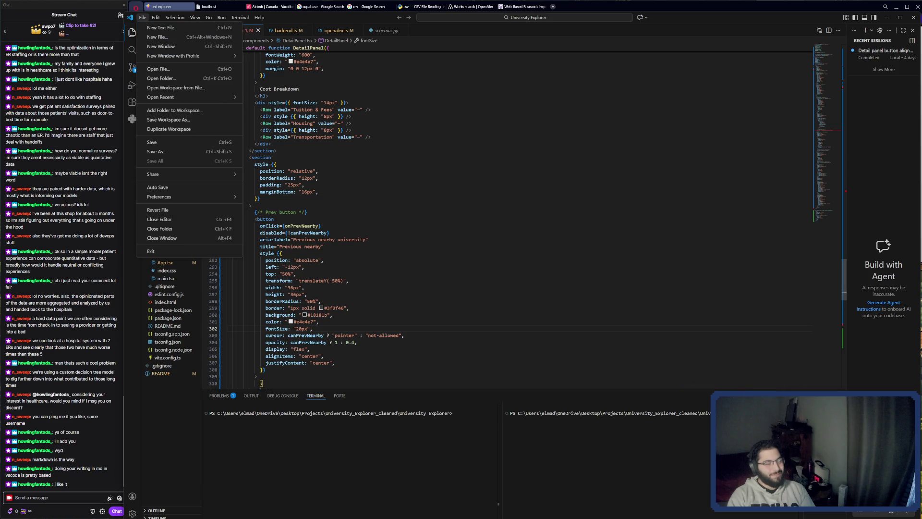
key("Escape")
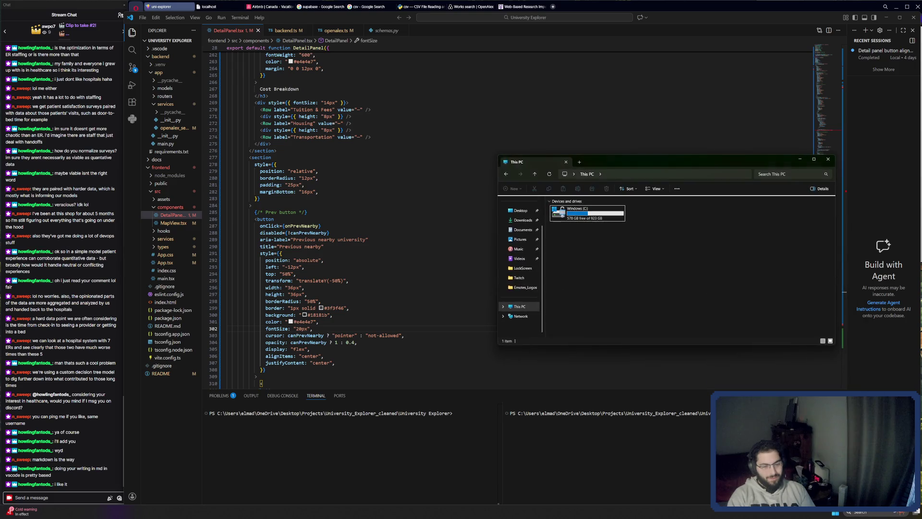
Step: Open Story_Bible.md from Desktop > Projects > Mooshti in Visual Studio Code via File Explorer
key("super+e")
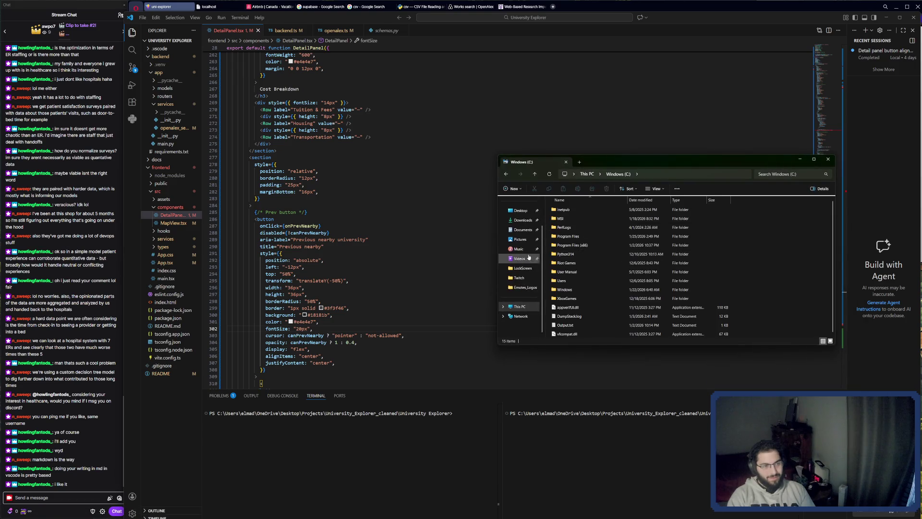
left_click(520, 211)
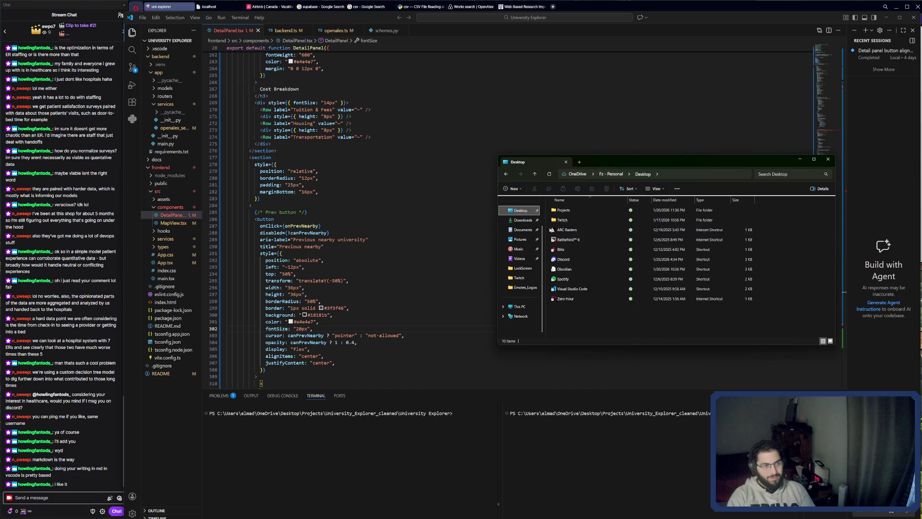
left_click(577, 212)
double_click(578, 212)
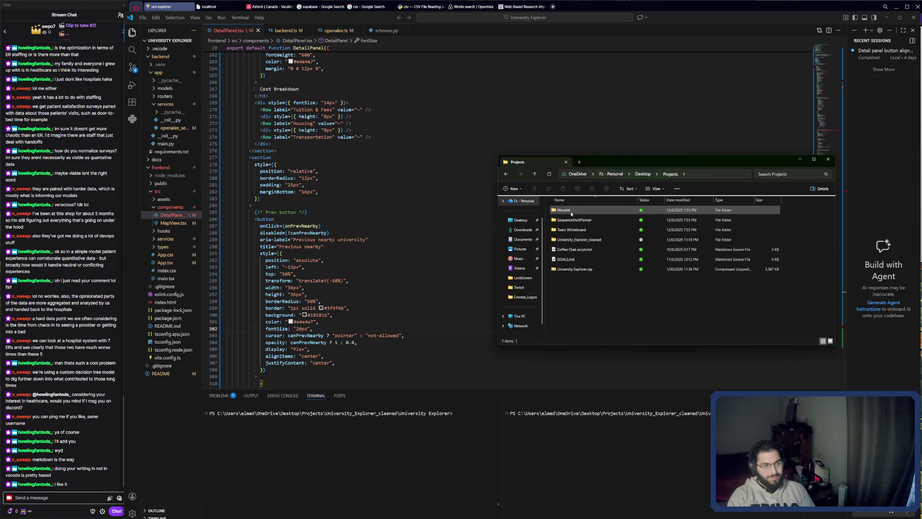
double_click(577, 212)
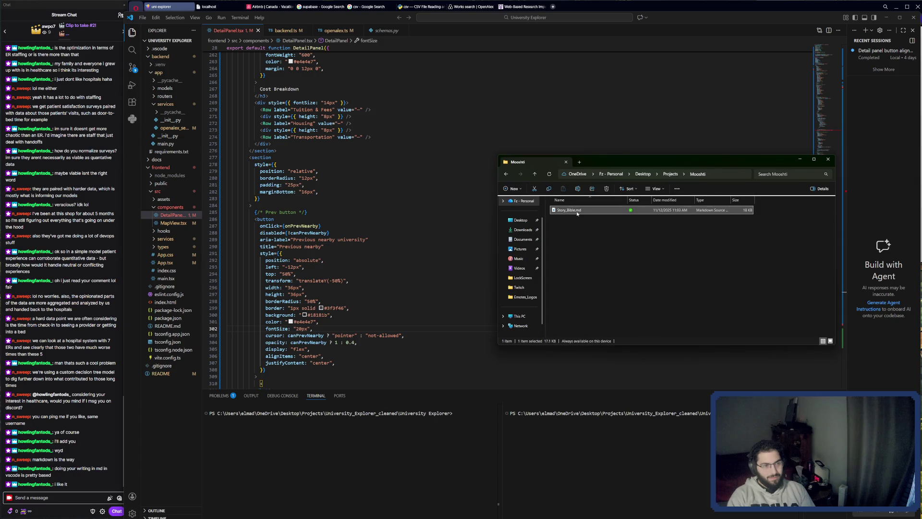
right_click(578, 212)
mouse_move(608, 246)
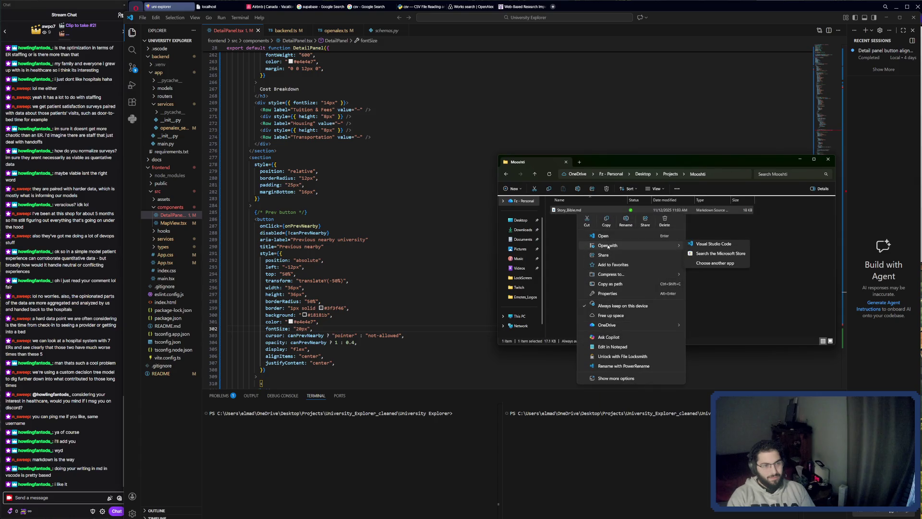
left_click(710, 247)
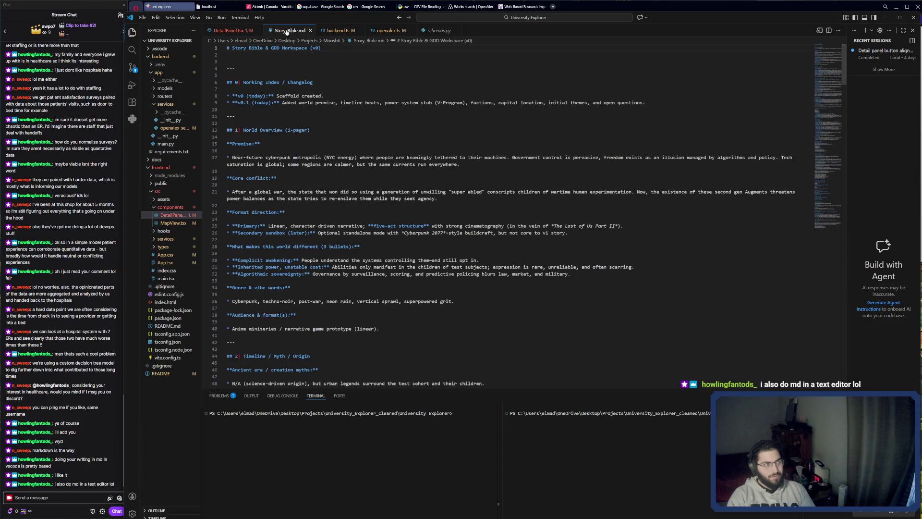
Step: Move the Story_Bible.md tab to the last position among the open files
mouse_move(288, 30)
left_mouse_down()
mouse_move(456, 31)
mouse_move(461, 39)
left_mouse_up()
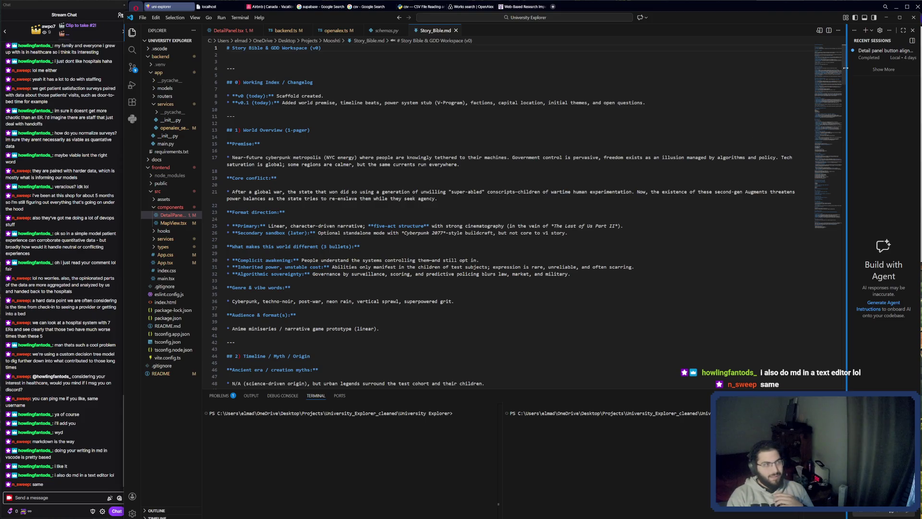
left_click_drag(843, 68, 843, 212)
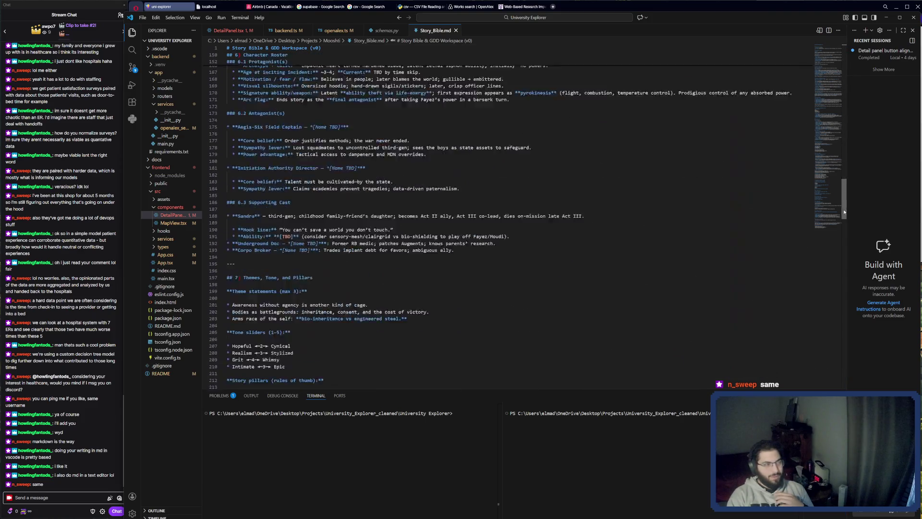
scroll(834, 258, "up", 20)
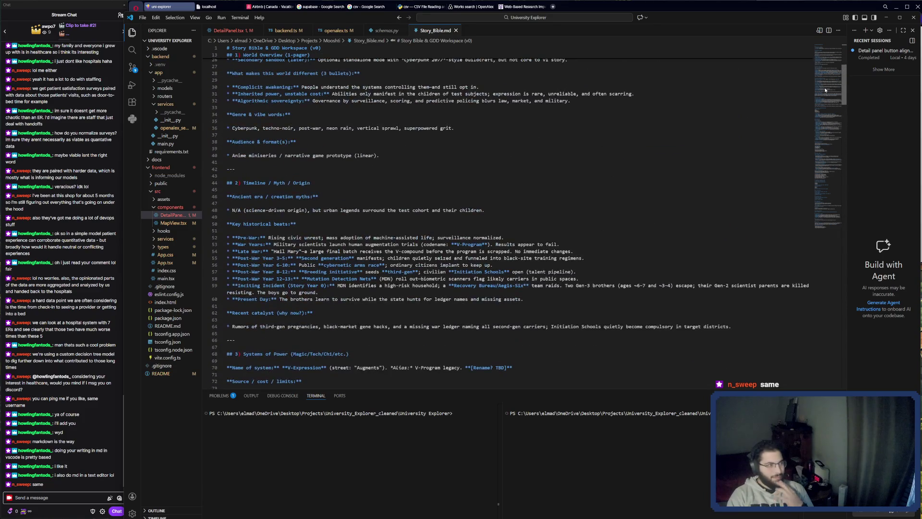
left_click_drag(825, 90, 826, 192)
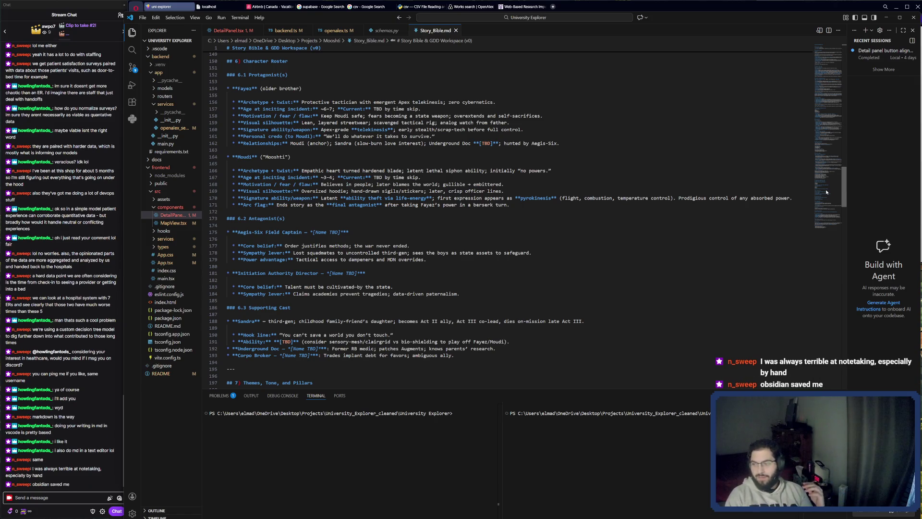
Step: Minimize Visual Studio Code and launch Obsidian through the Start search
left_click(895, 8)
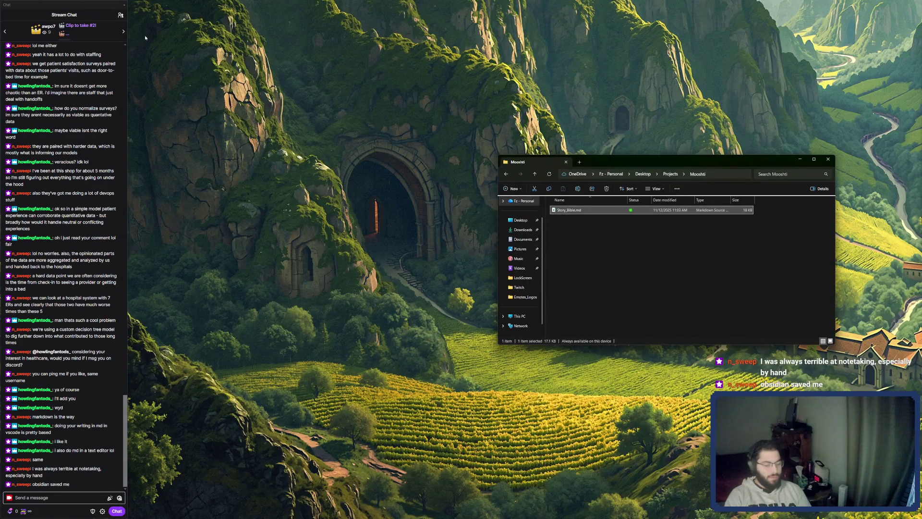
key("super")
type("obsidian")
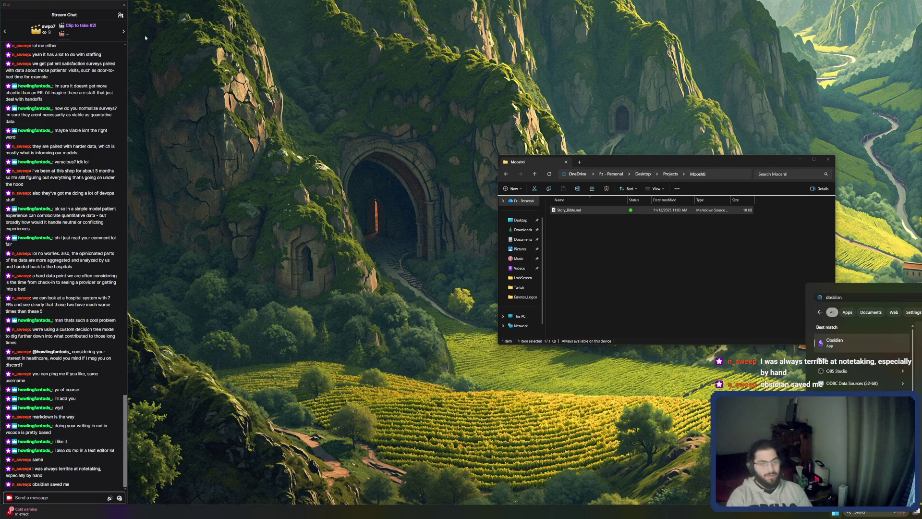
key("Return")
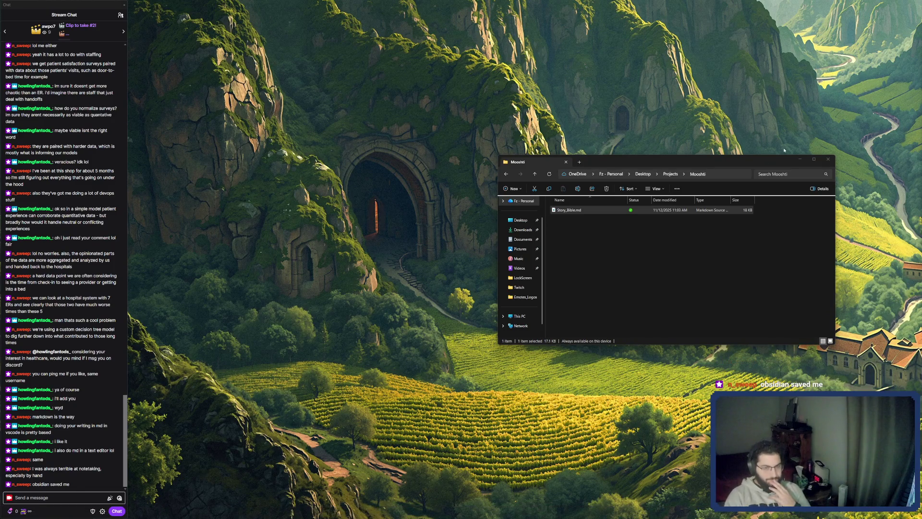
Step: Restore Obsidian to a floating window, reposition it, and select 'zettelkasten' in the chat
left_click(715, 68)
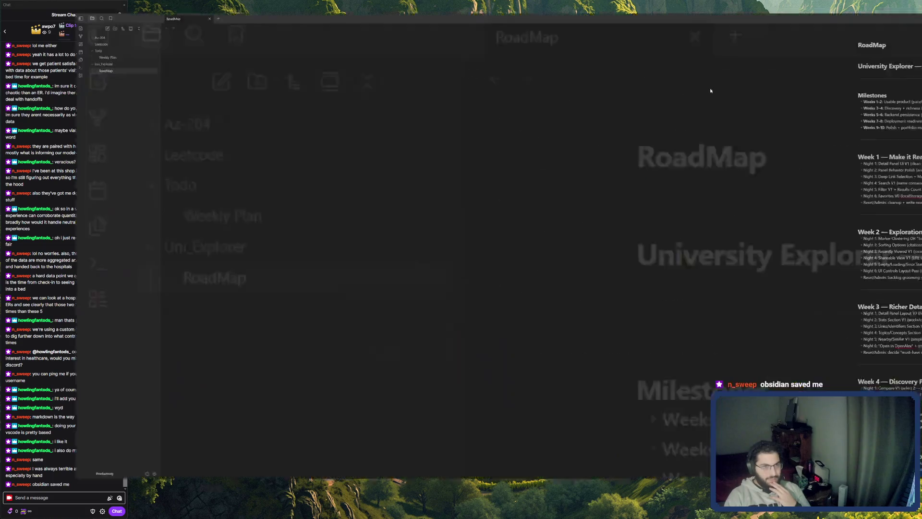
key("super+Down")
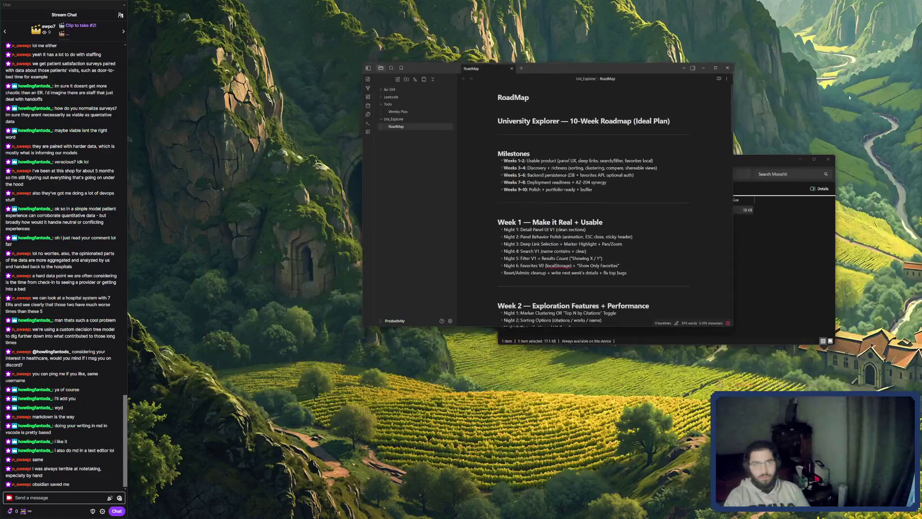
mouse_move(624, 68)
left_mouse_down()
mouse_move(606, 263)
mouse_move(624, 103)
mouse_move(640, 374)
mouse_move(630, 173)
left_mouse_up()
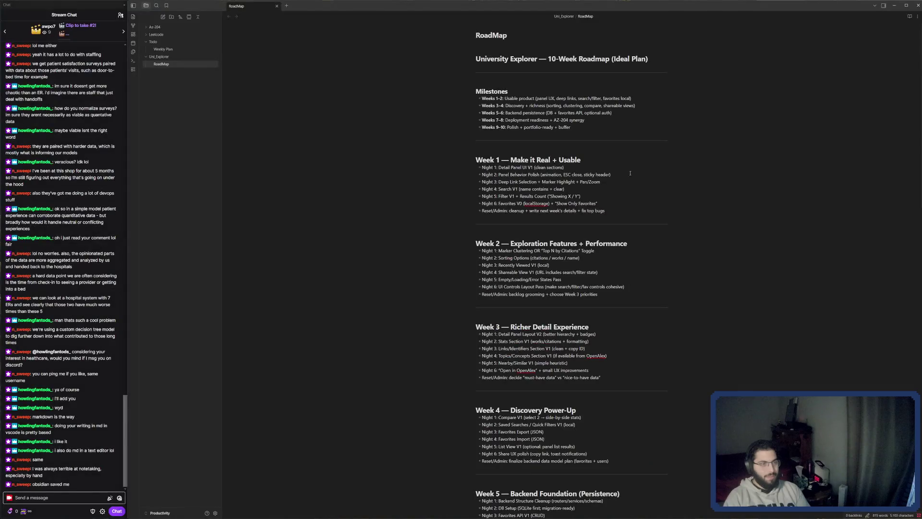
scroll(629, 163, "down", 8)
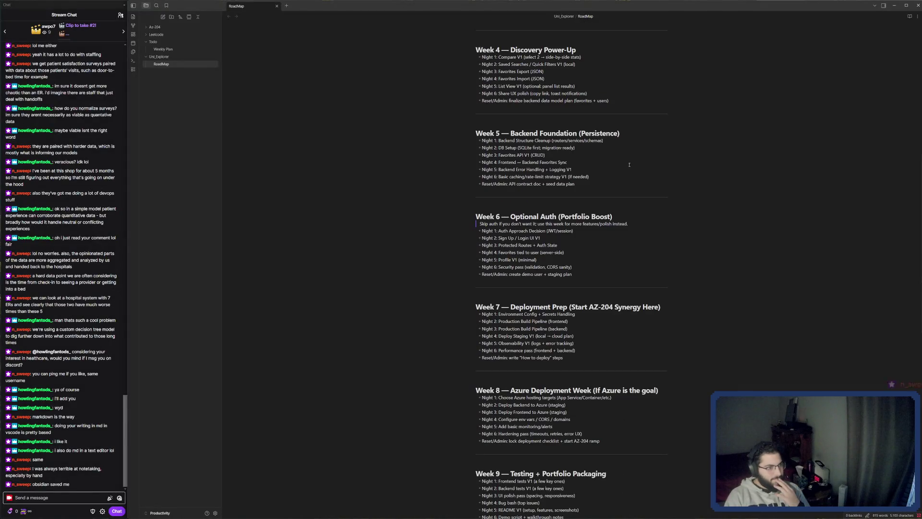
scroll(629, 165, "down", 4)
scroll(629, 165, "down", 2)
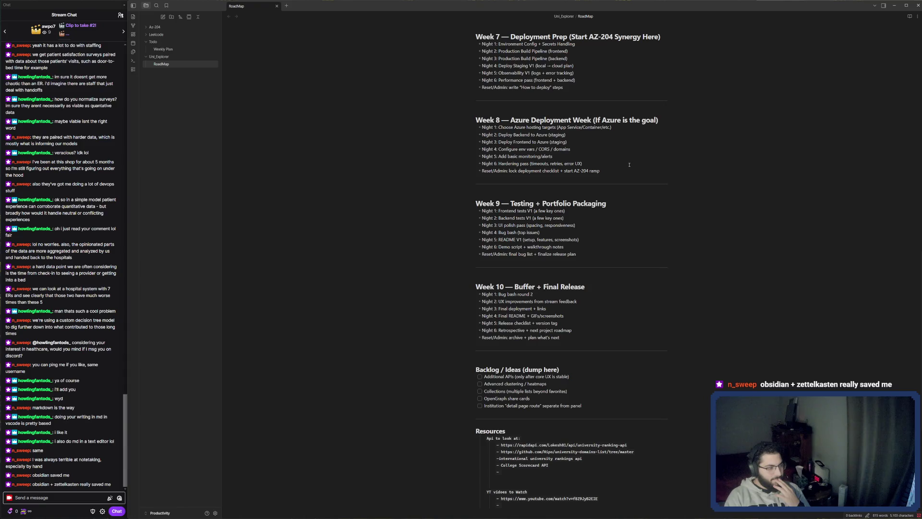
scroll(628, 164, "up", 5)
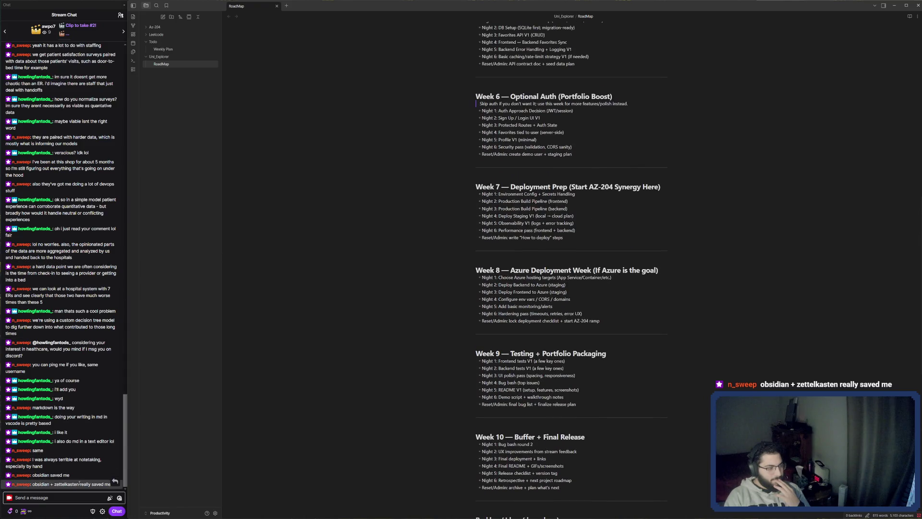
left_click_drag(80, 483, 54, 484)
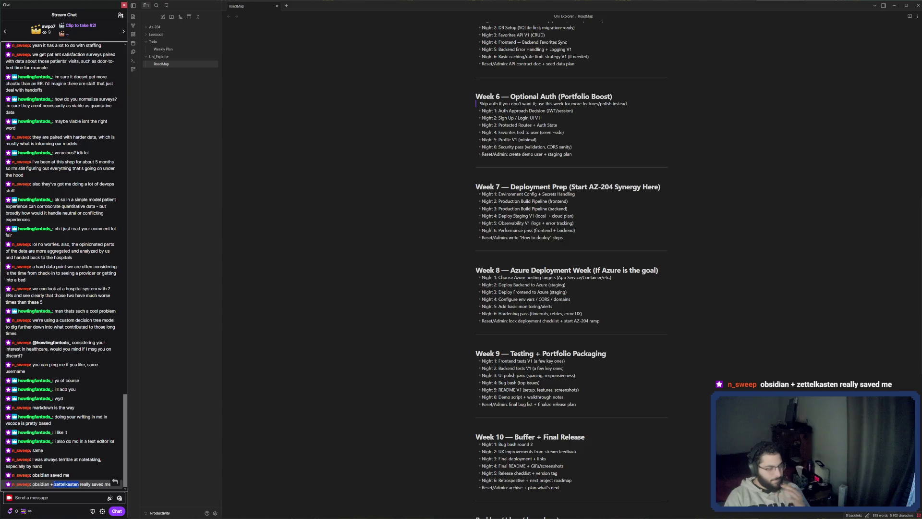
left_click(361, 317)
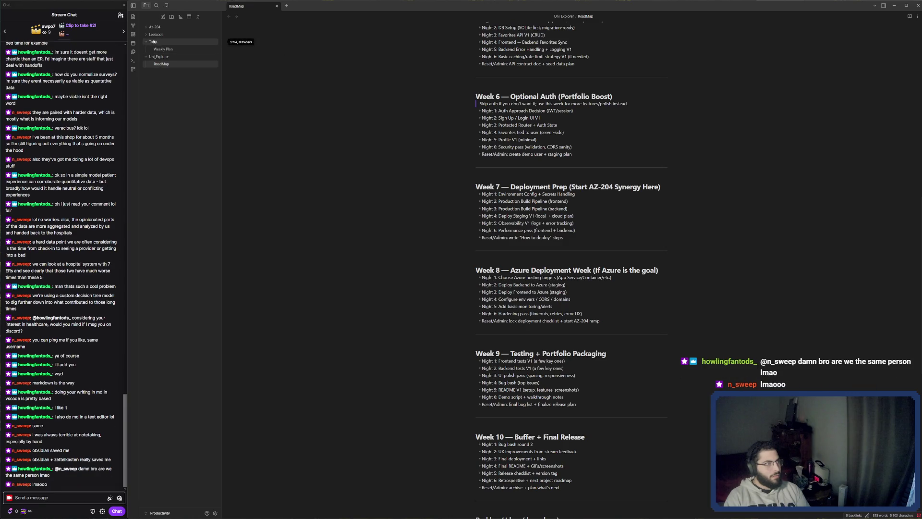
Step: Collapse the Uni_Explorer and Todo folders, minimize Obsidian, and bring Opera back
left_click(146, 59)
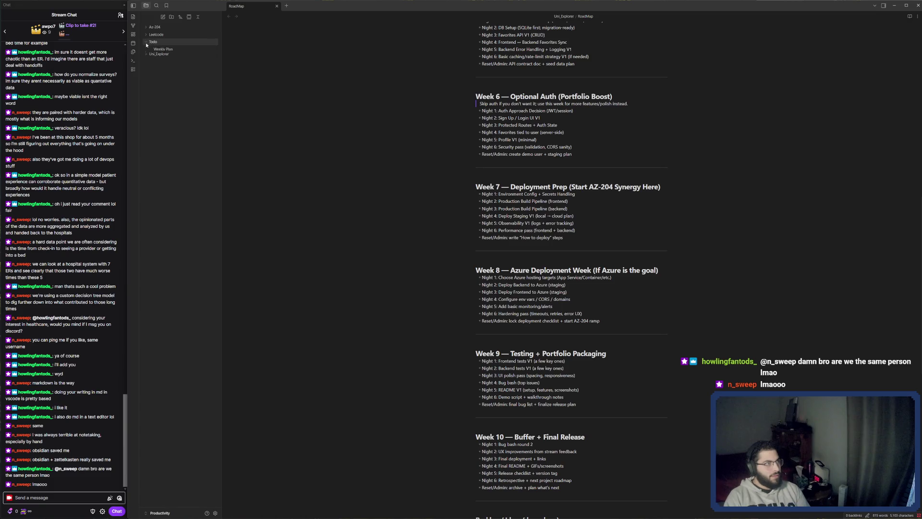
left_click(148, 42)
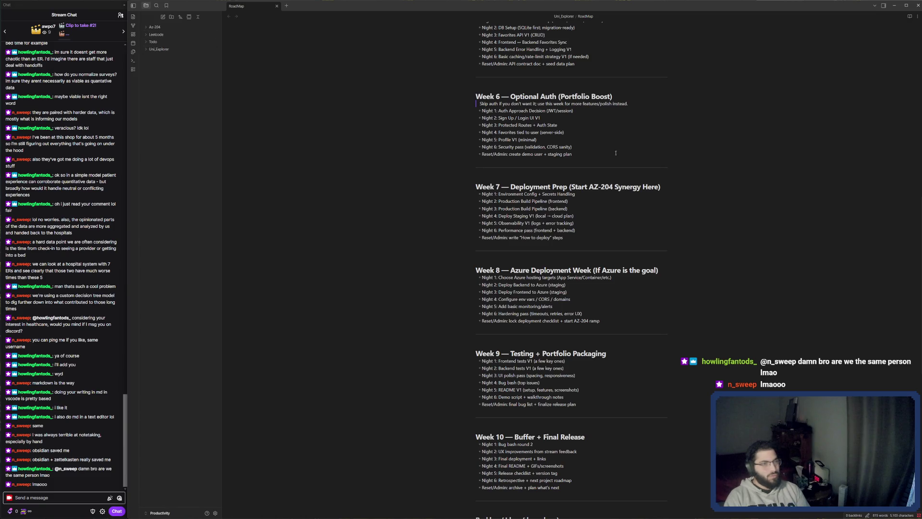
left_click(894, 5)
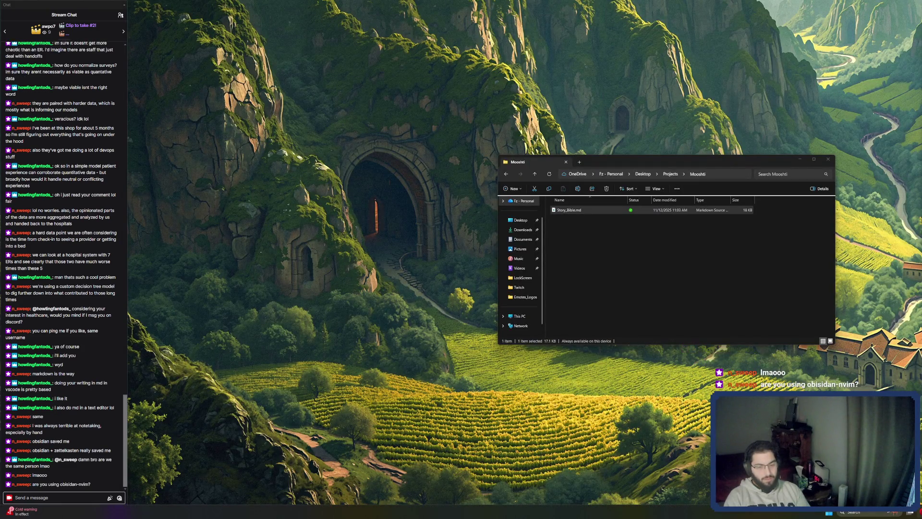
left_click(853, 512)
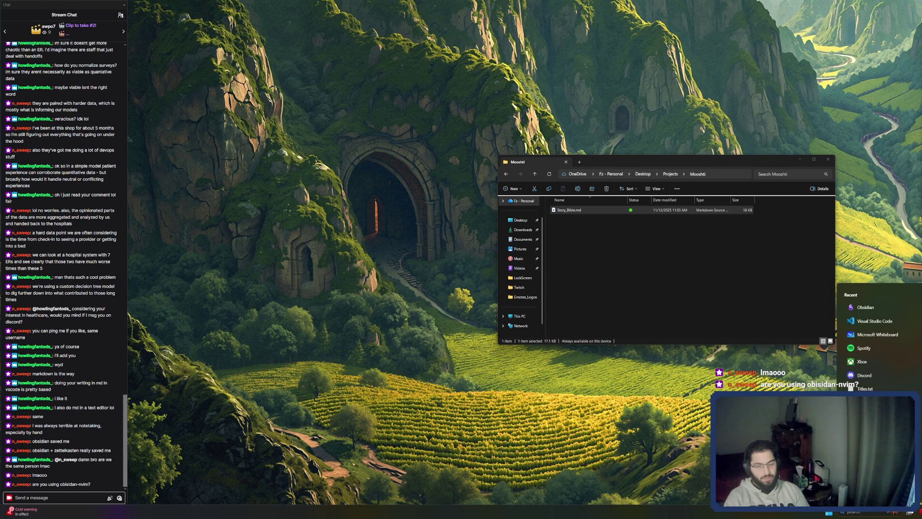
left_click(504, 512)
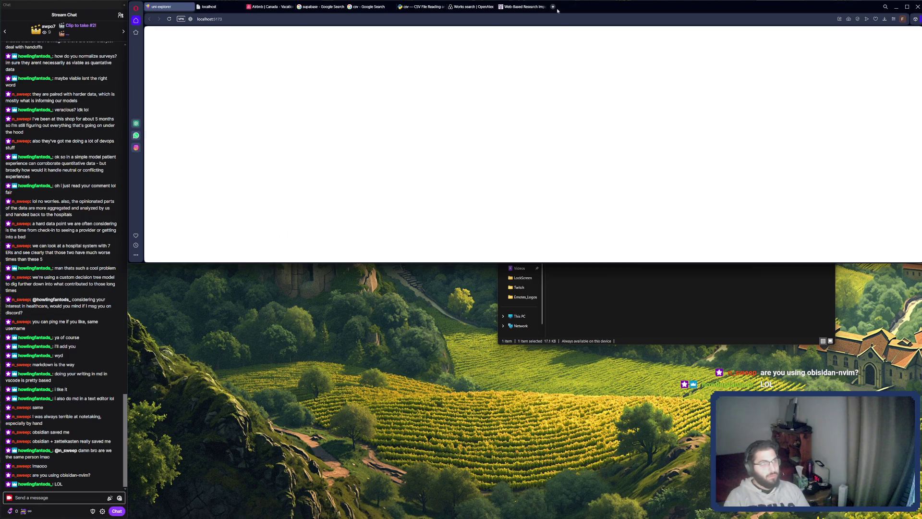
Step: Search Google for 'zettelkasten' in a new tab and open the Zettelkasten.de Getting Started result
left_click(553, 7)
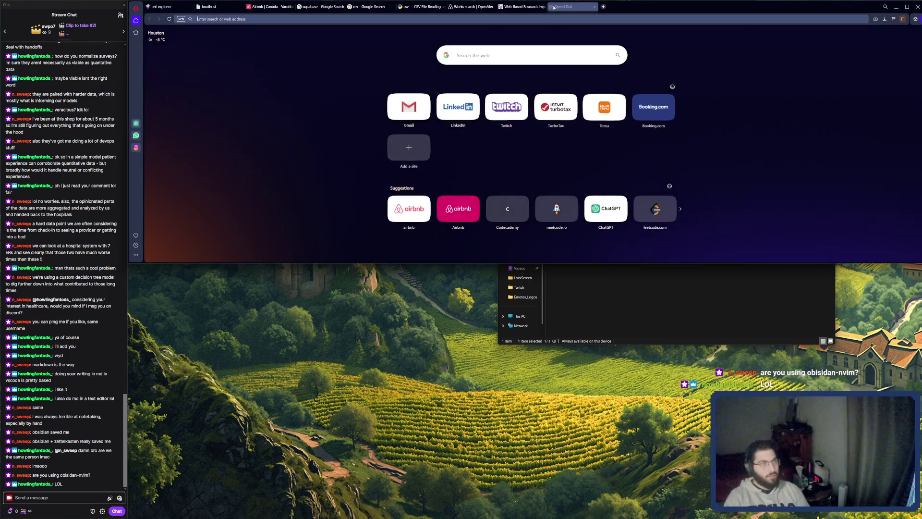
type("zettelkasten\\")
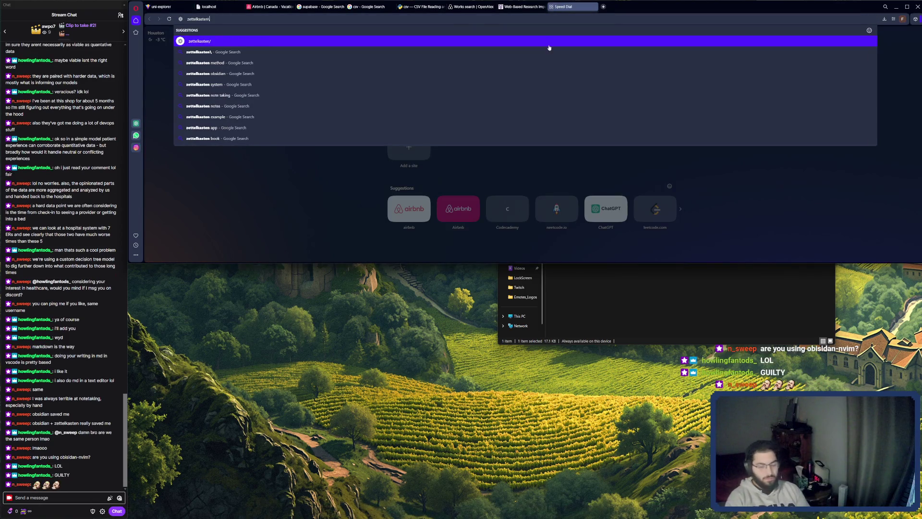
left_click(548, 47)
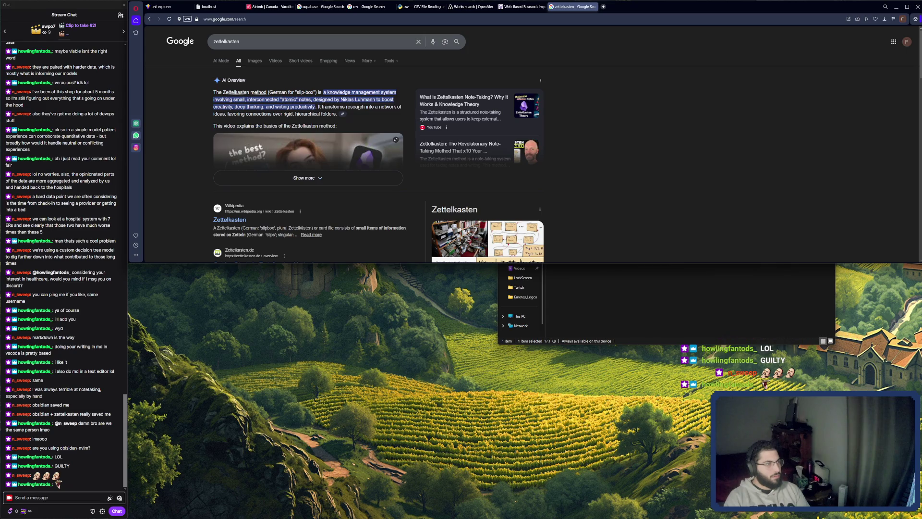
scroll(359, 109, "down", 2)
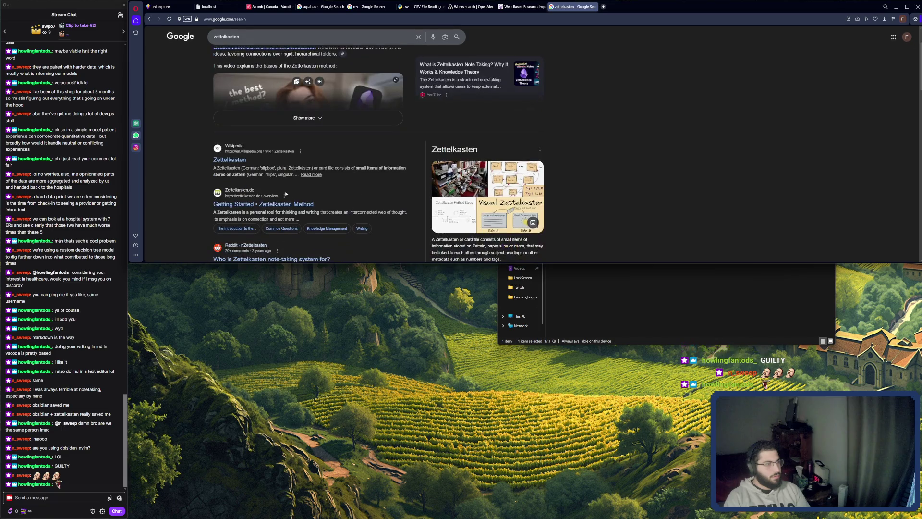
left_click(287, 207)
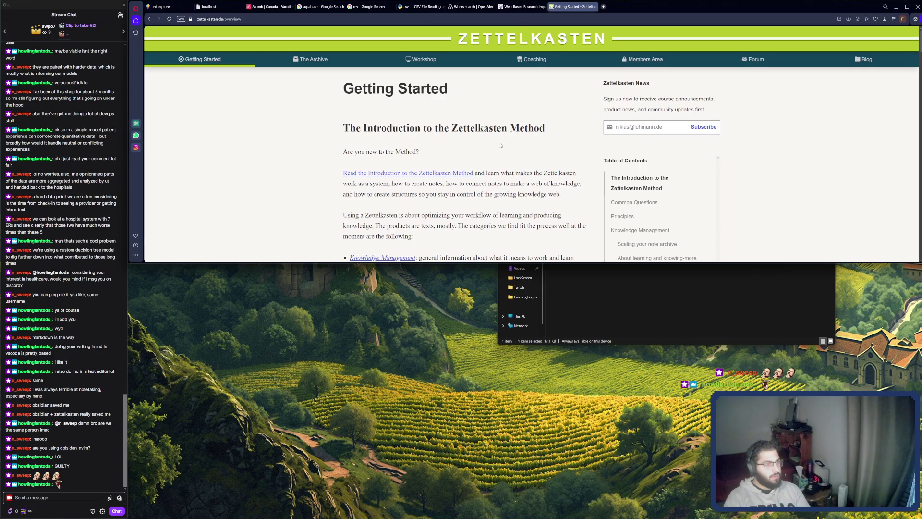
Step: Read through the zettelkasten.de Getting Started page down to its About learning section
scroll(515, 144, "down", 3)
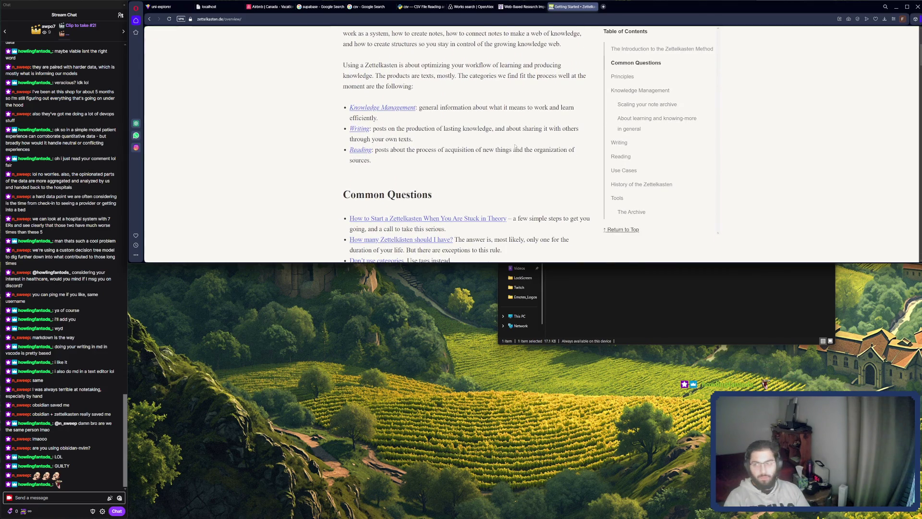
scroll(493, 181, "up", 2)
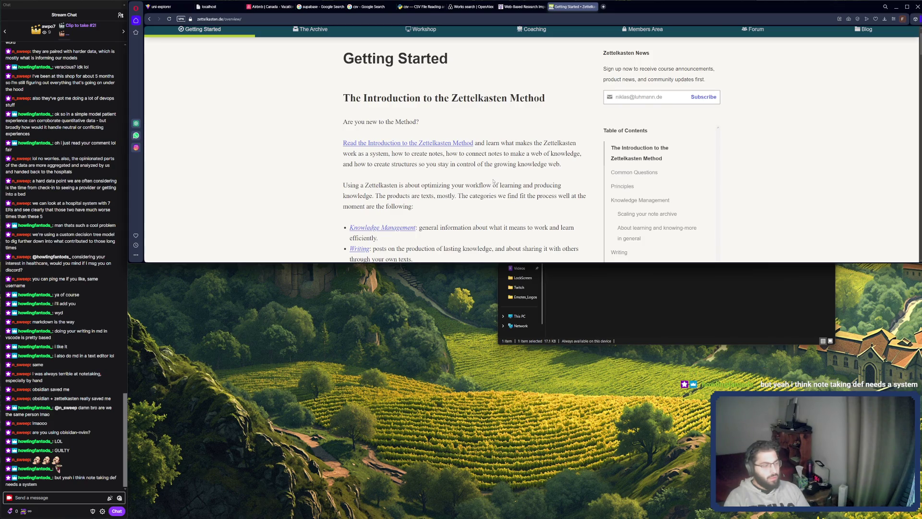
scroll(493, 181, "down", 5)
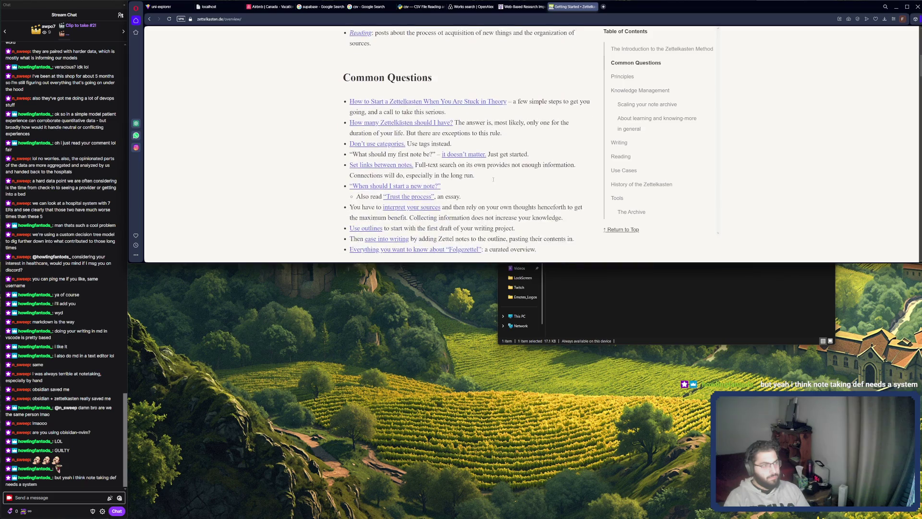
scroll(493, 180, "down", 8)
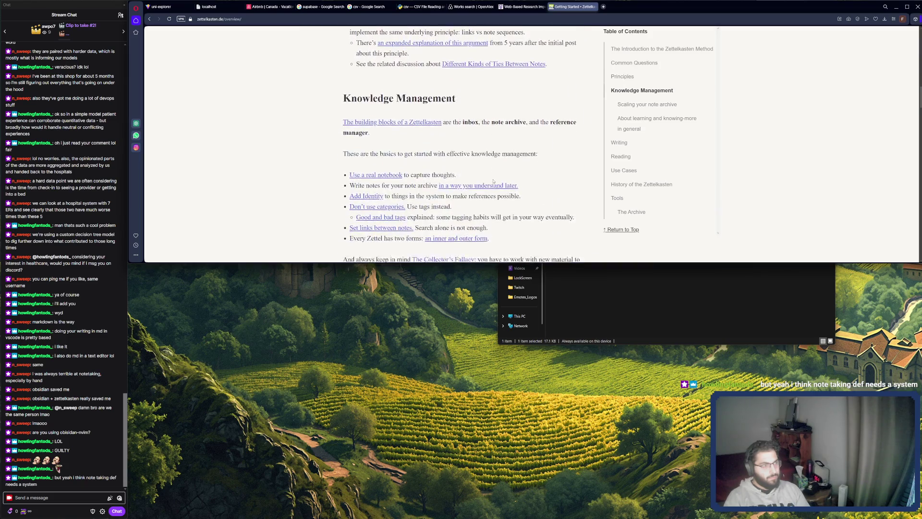
scroll(493, 181, "down", 2)
scroll(493, 181, "down", 3)
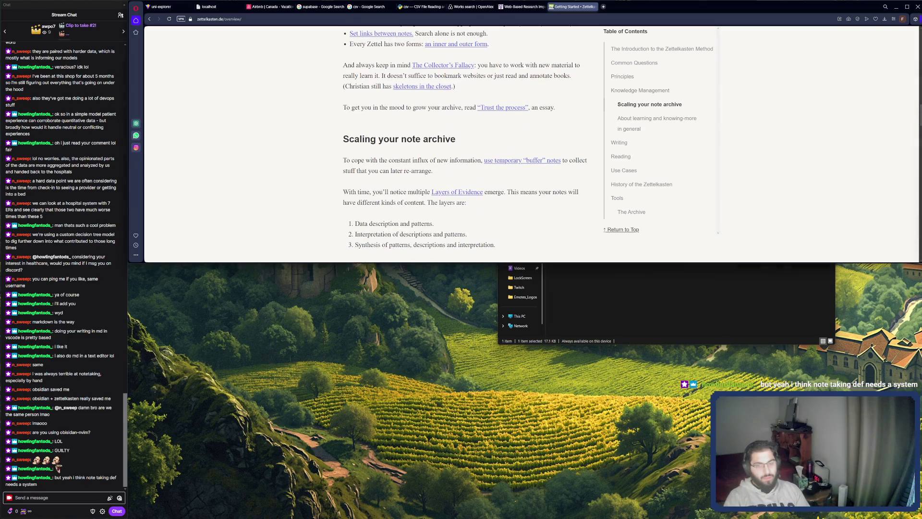
scroll(401, 176, "down", 4)
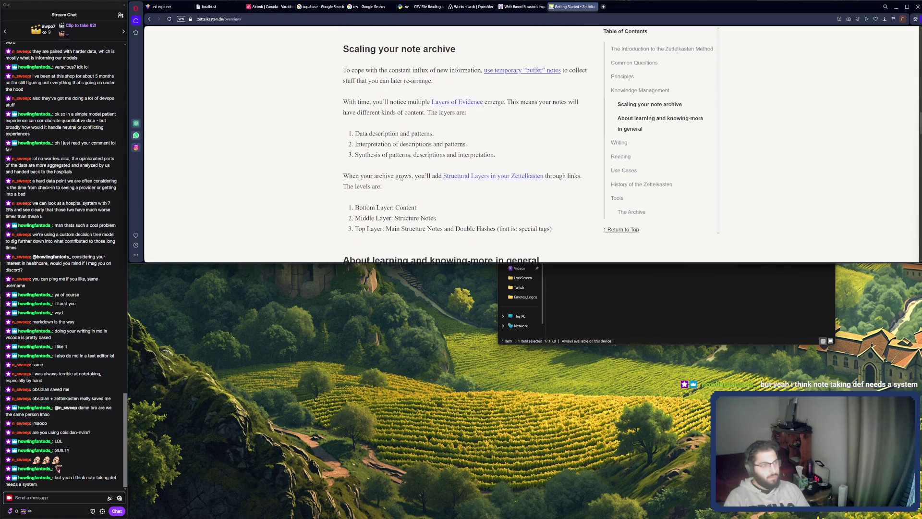
scroll(400, 176, "down", 1)
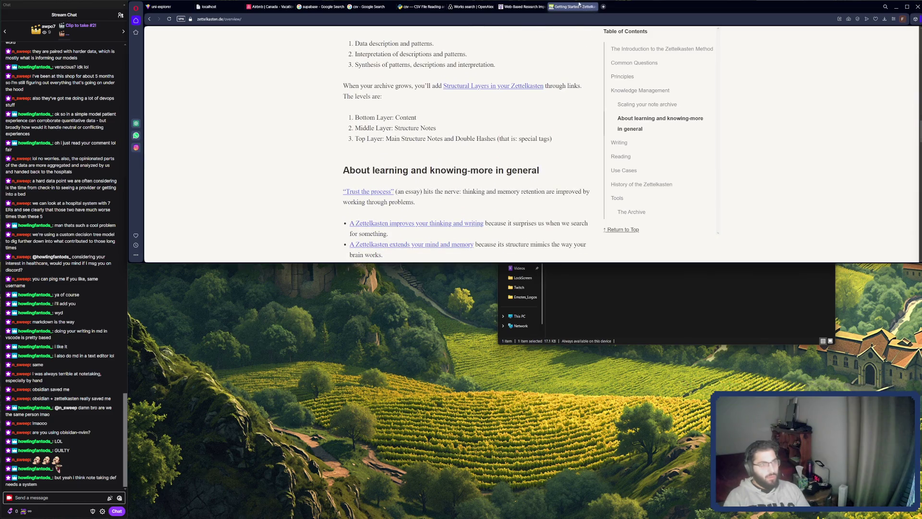
Step: Close the Getting Started tab, minimize Opera, and switch back to the vault
left_click(594, 6)
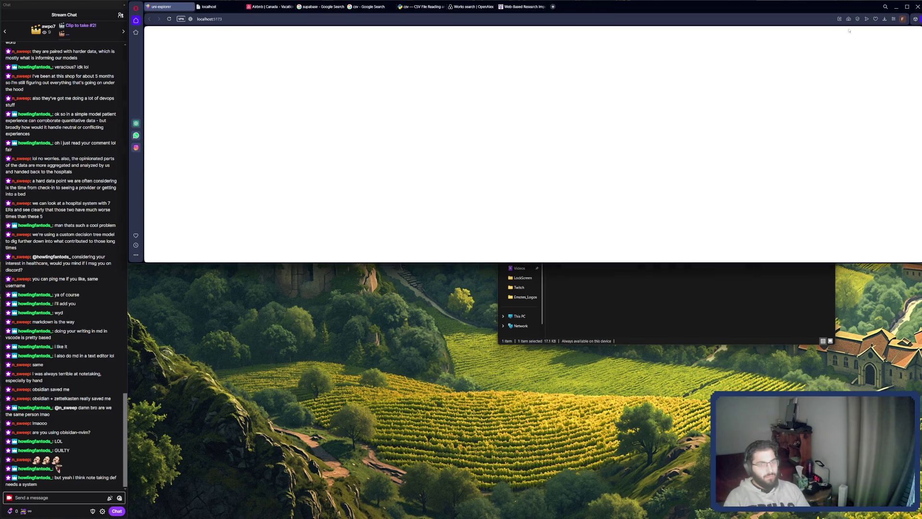
left_click(896, 7)
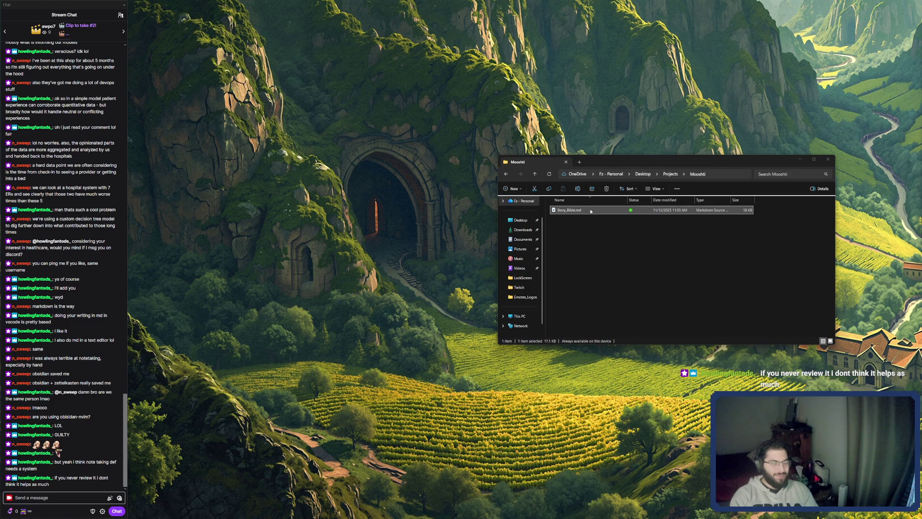
key("alt+Tab")
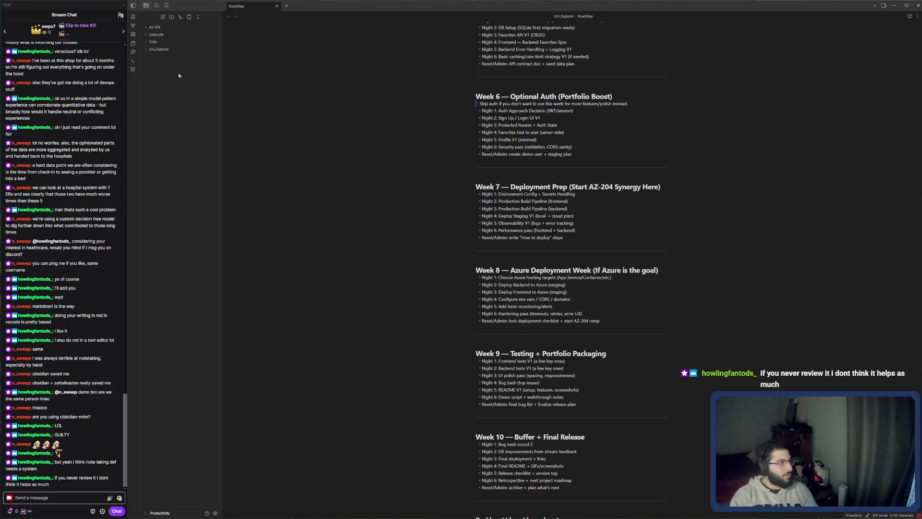
Step: Create a folder named Mooshti in the vault's file pane and add a new note inside it
right_click(180, 77)
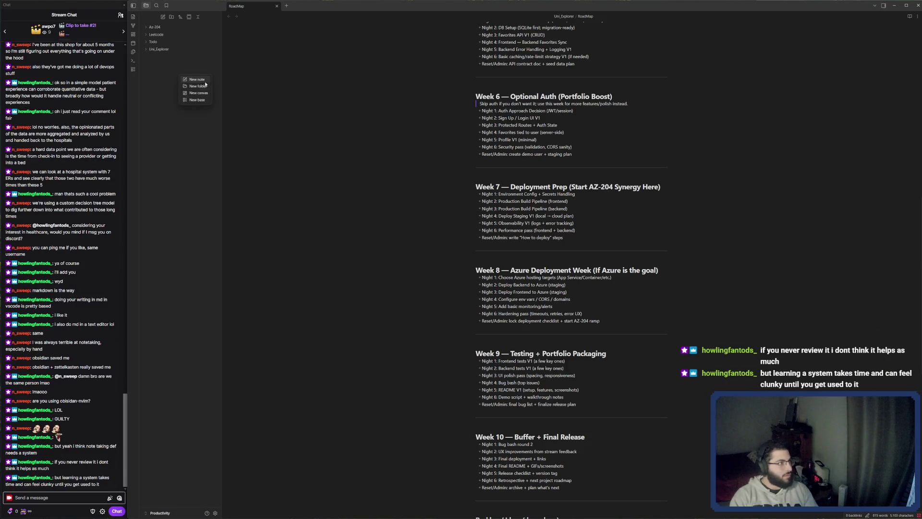
left_click(209, 86)
type("Md")
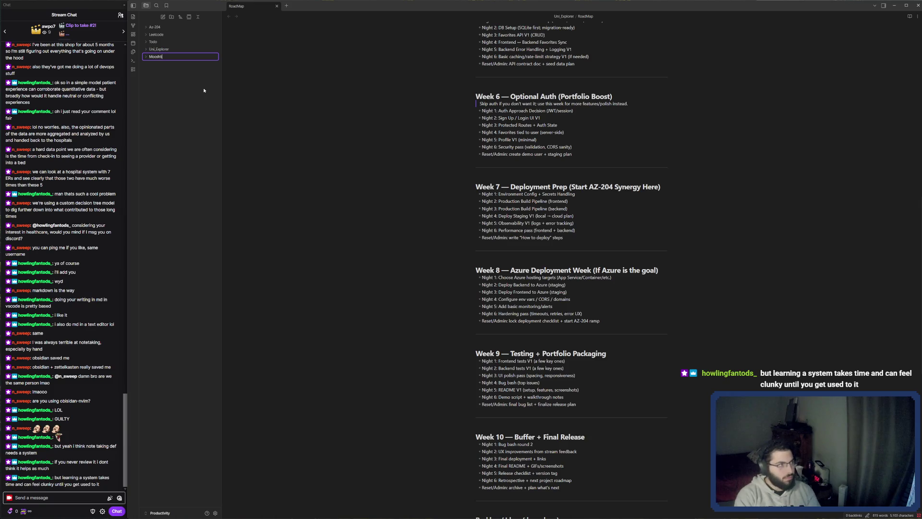
key("Return")
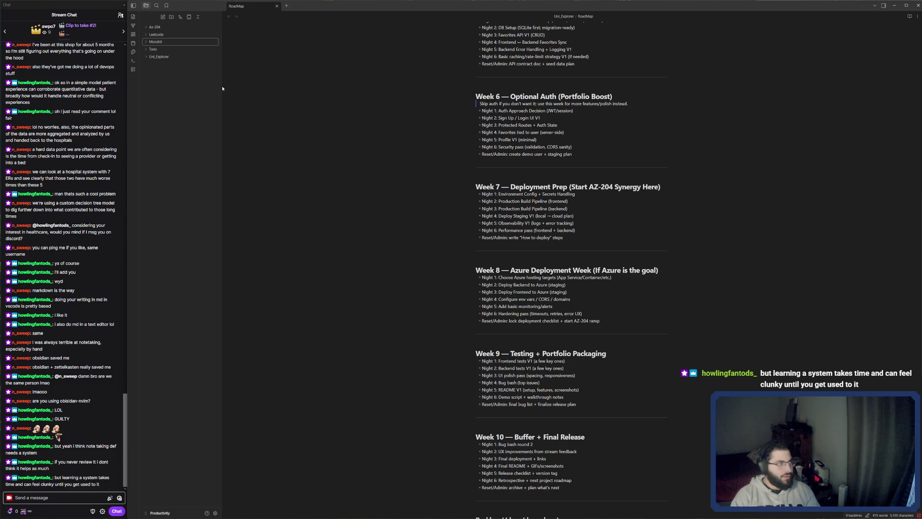
right_click(163, 44)
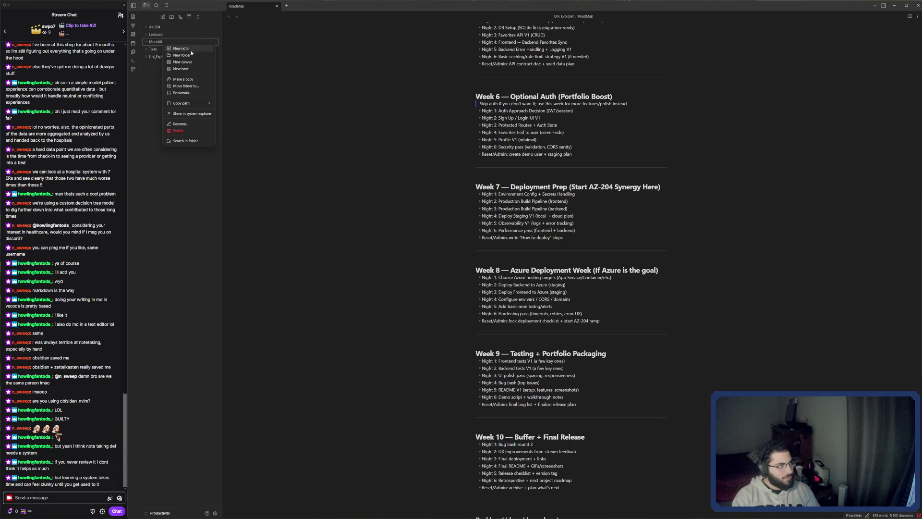
left_click(190, 50)
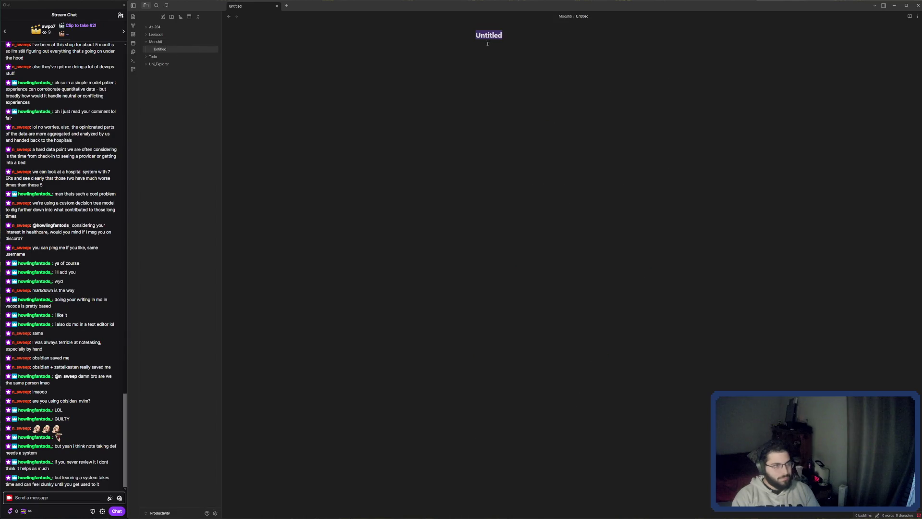
Step: Retitle the Untitled note as 'Story Bible' and switch toward VS Code
left_click(505, 37)
left_click_drag(505, 37, 473, 36)
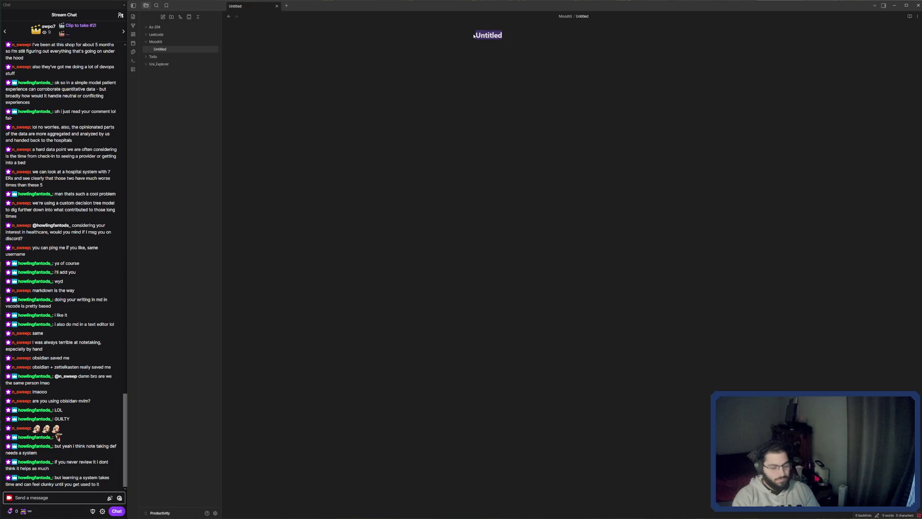
type("Story")
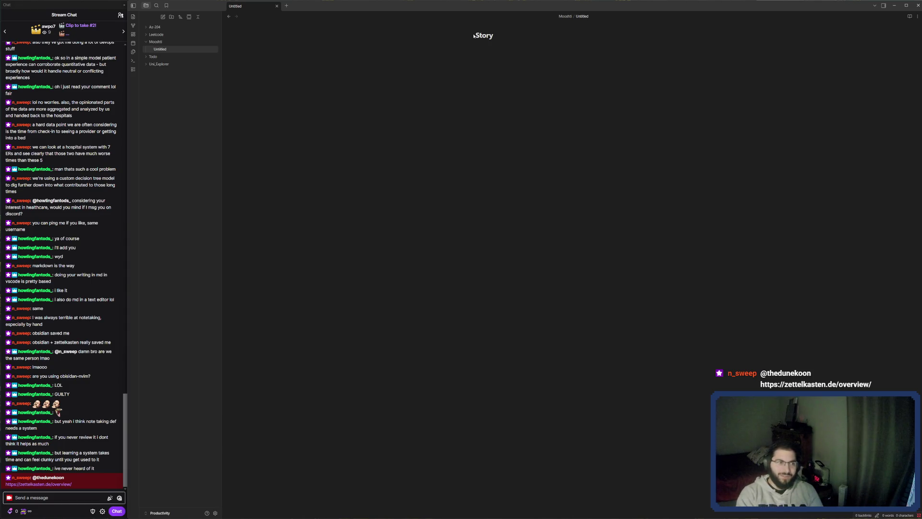
type(" B")
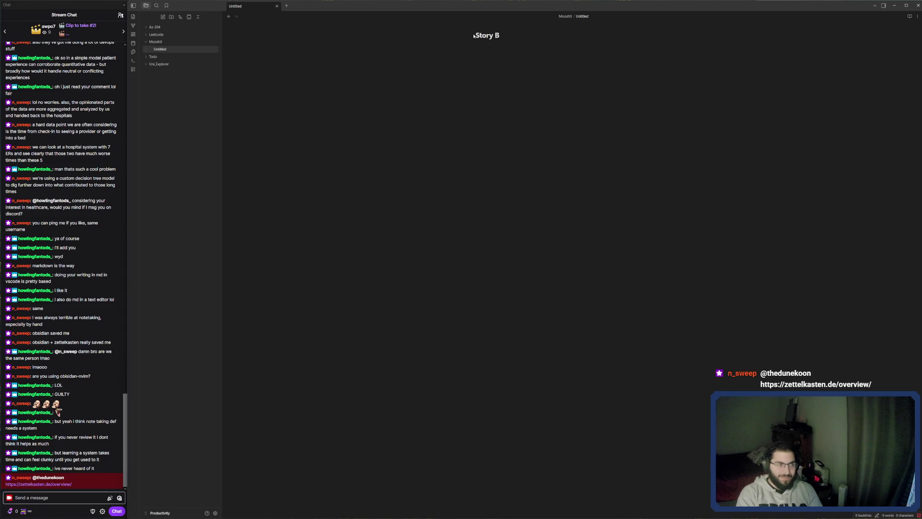
type("ible")
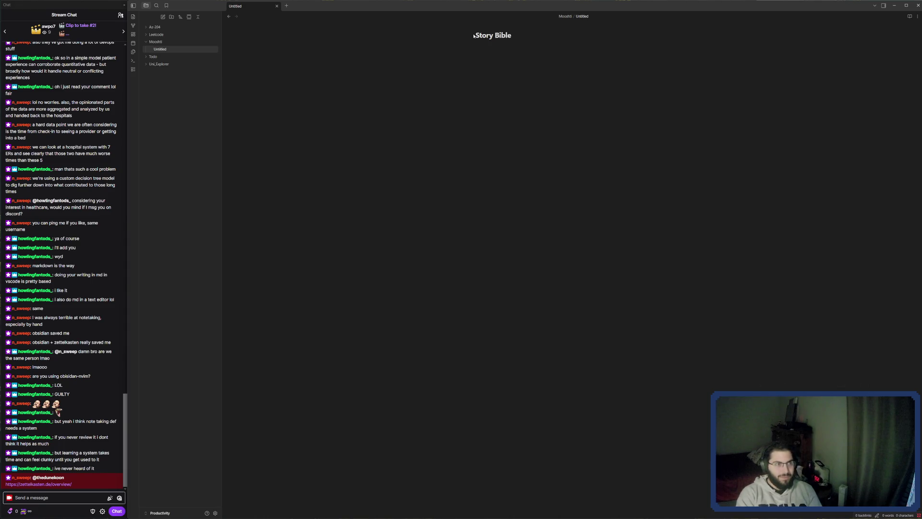
type(":")
key("BackSpace")
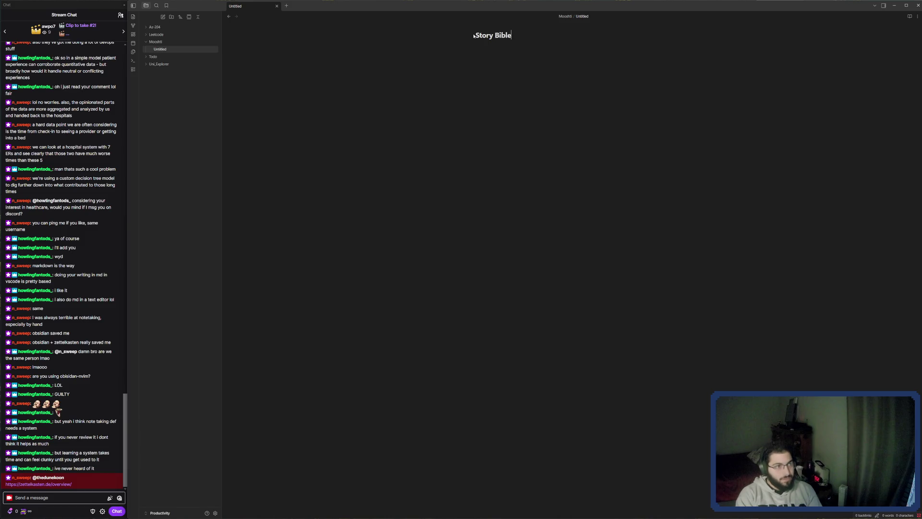
key("Return")
key("alt+Tab")
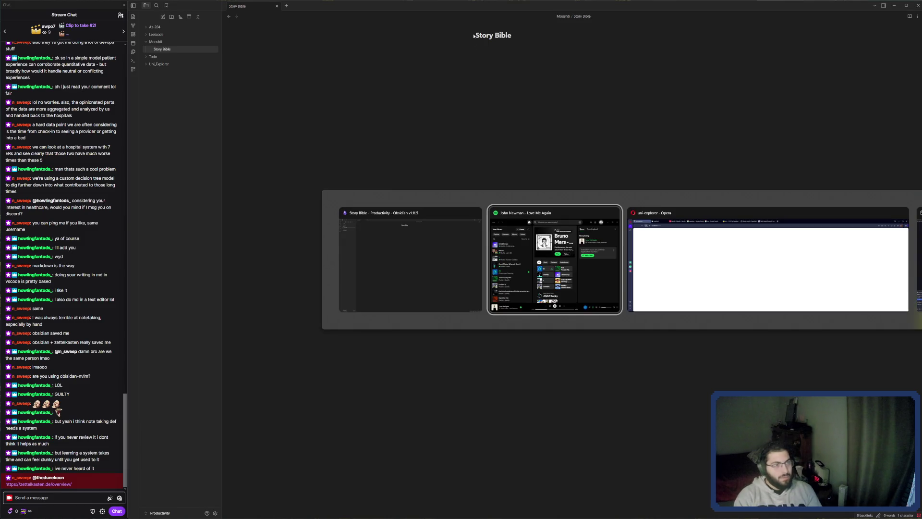
key("alt+Tab")
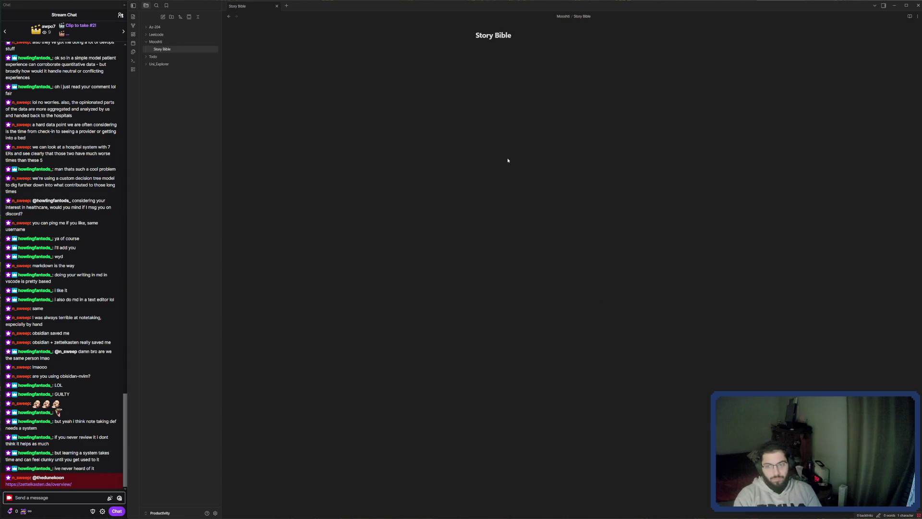
Step: Copy the full text of Story_Bible.md and paste it into Obsidian's Story Bible note
left_click(476, 220)
key("ctrl+a")
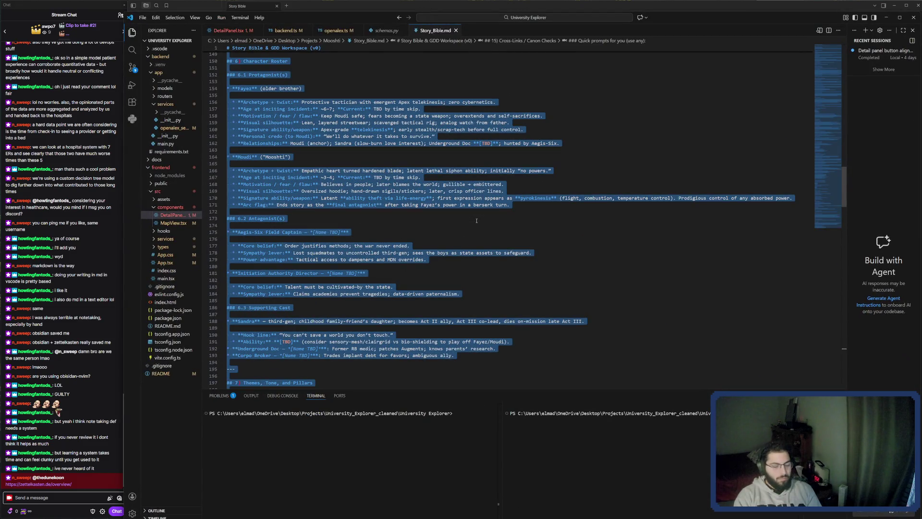
key("alt+Tab")
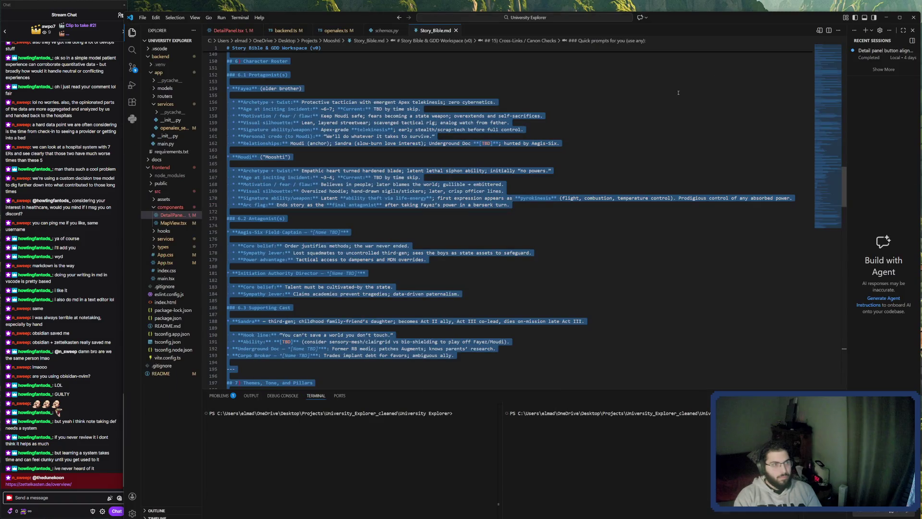
key("alt+Tab")
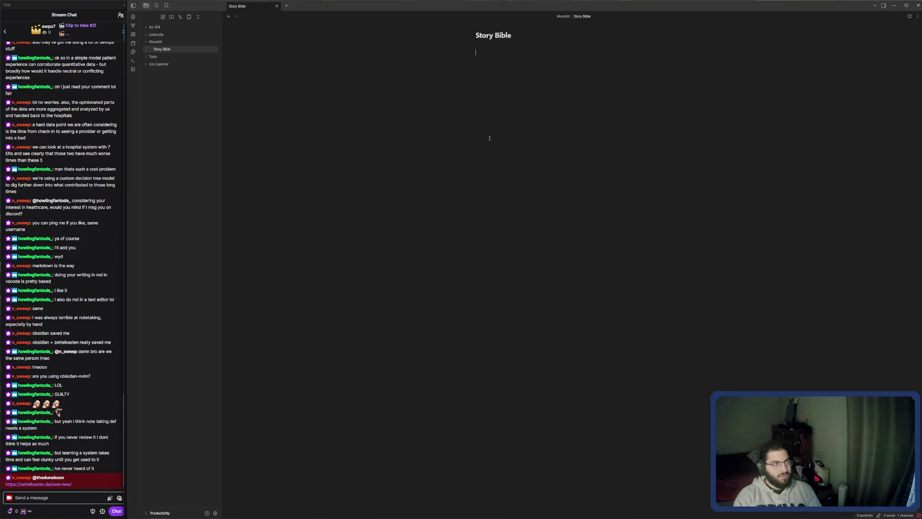
key("ctrl+v")
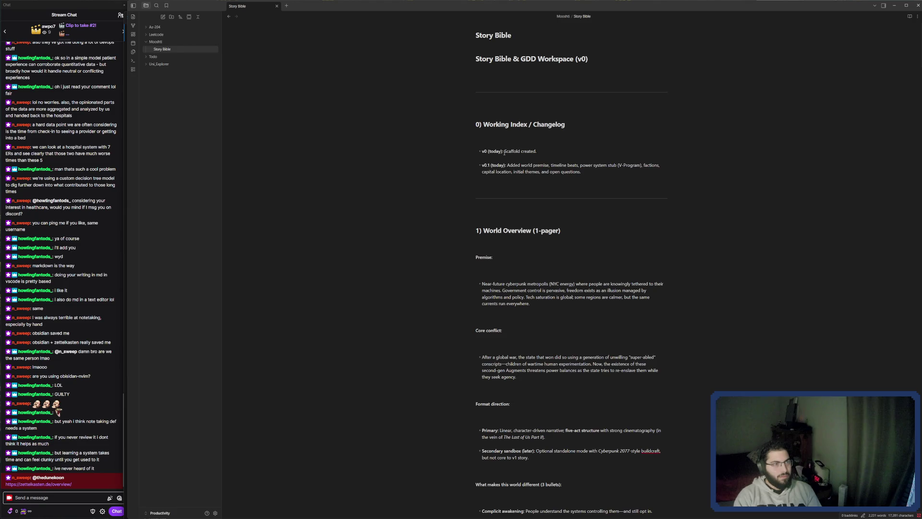
scroll(506, 154, "down", 6)
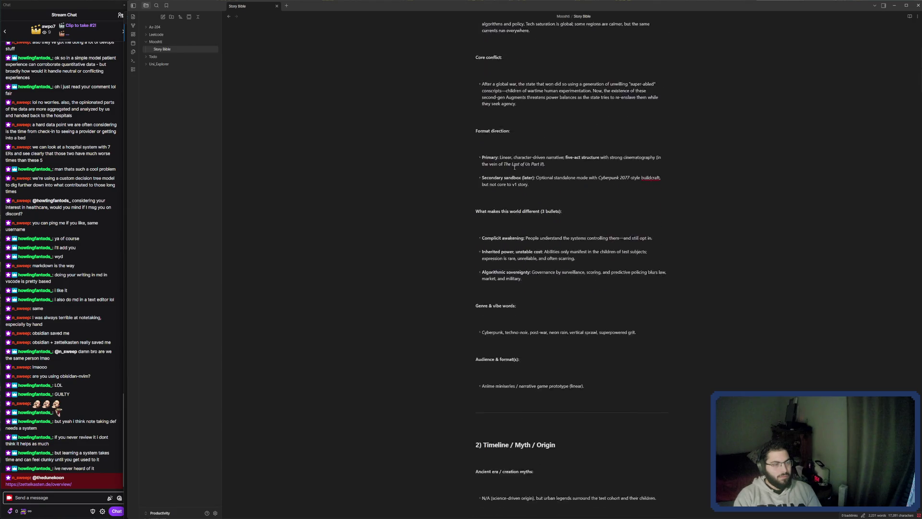
scroll(514, 168, "down", 10)
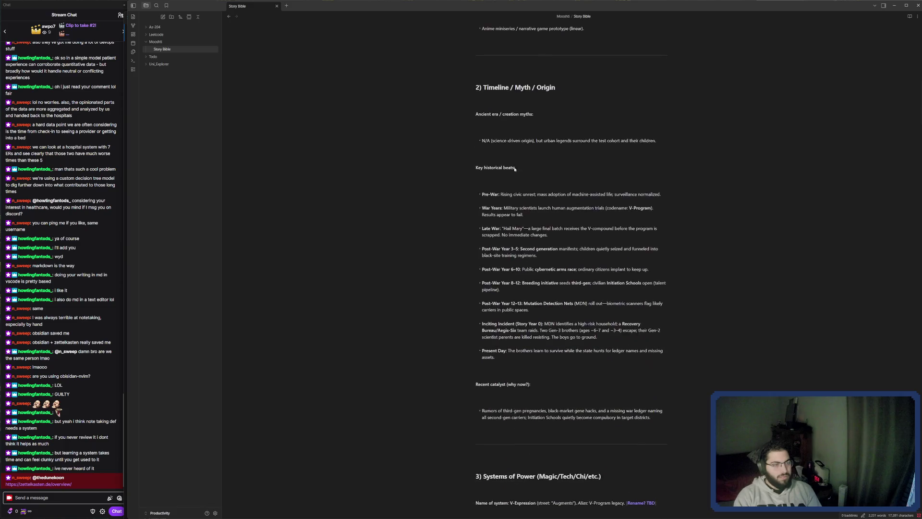
scroll(515, 170, "down", 9)
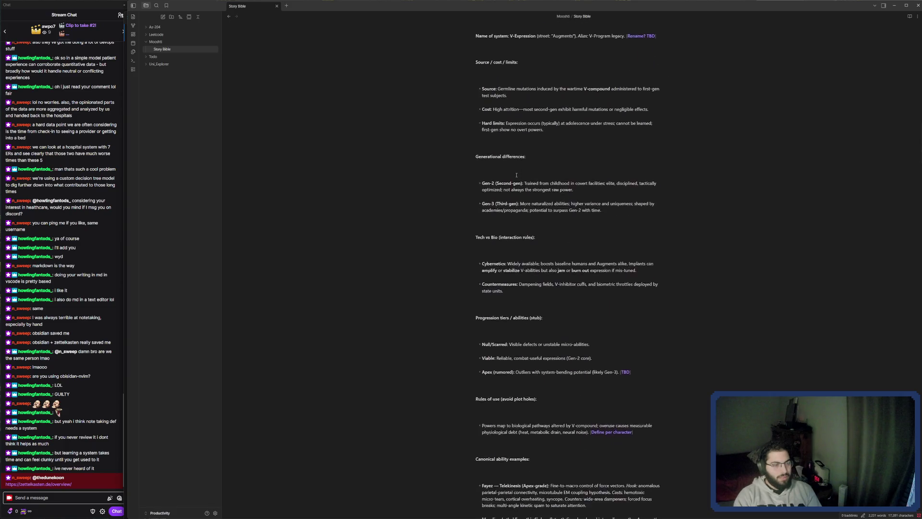
scroll(517, 175, "down", 9)
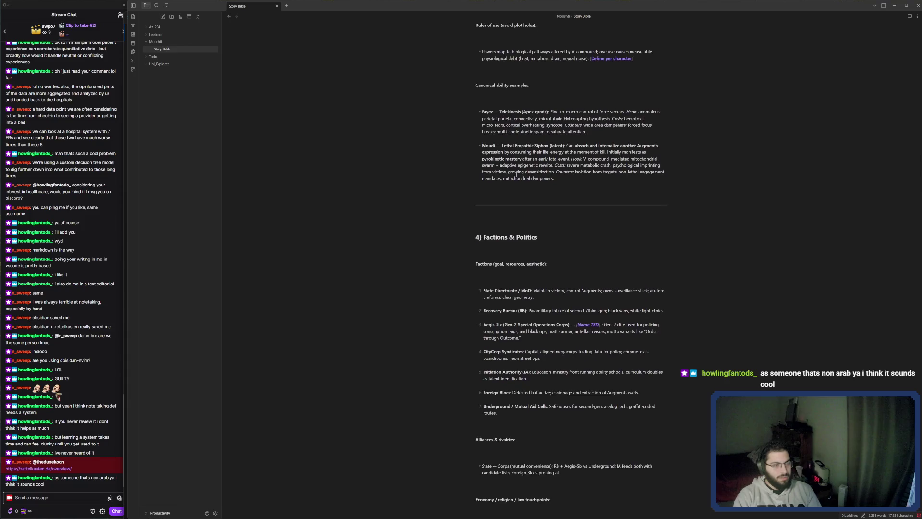
scroll(517, 174, "down", 10)
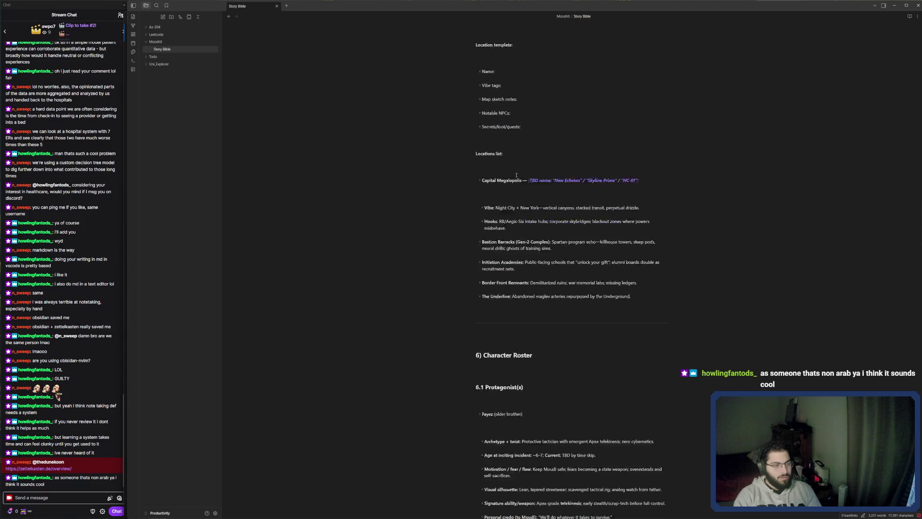
scroll(517, 174, "down", 7)
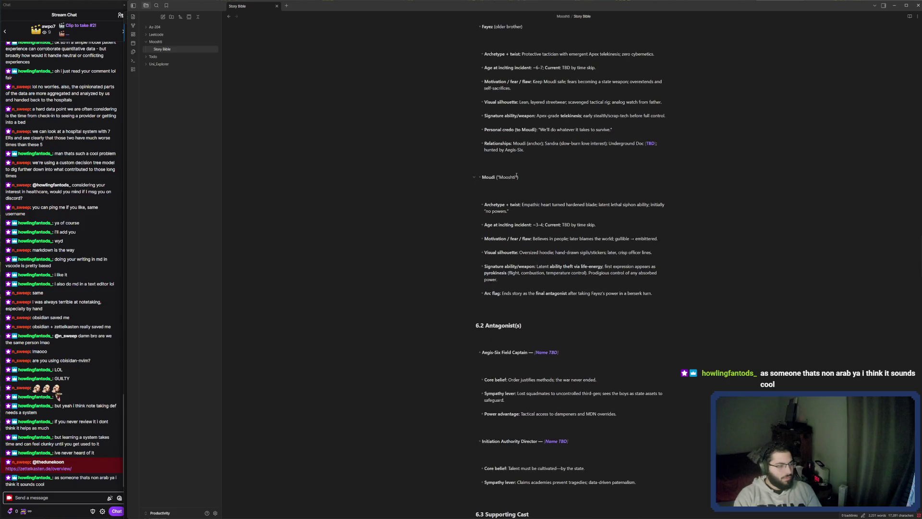
scroll(517, 175, "down", 6)
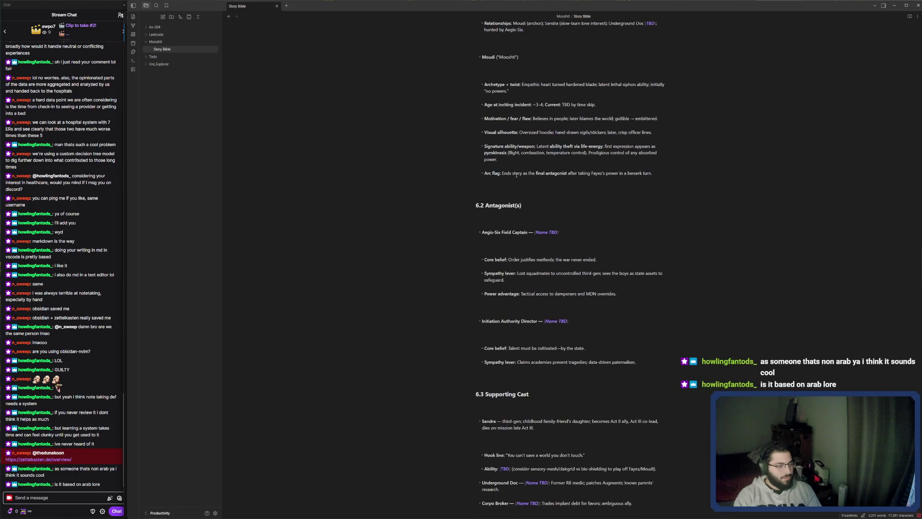
scroll(516, 176, "down", 2)
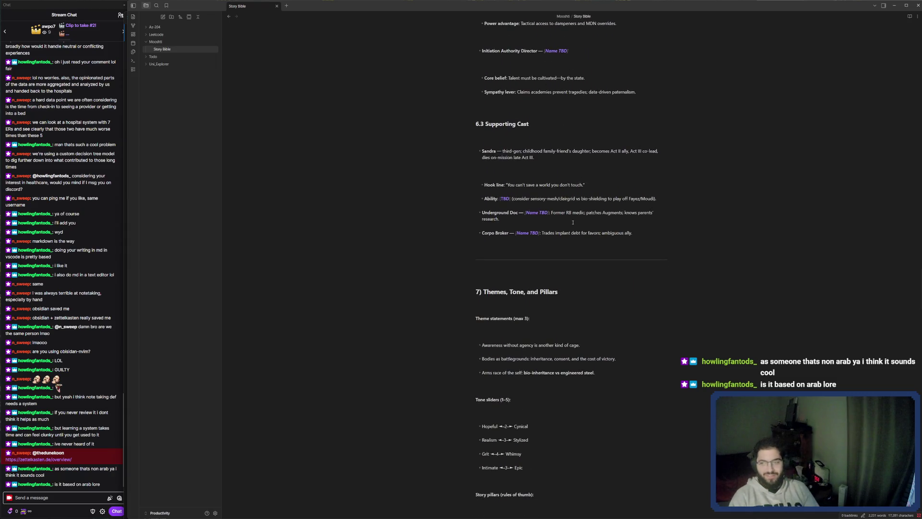
scroll(572, 222, "down", 3)
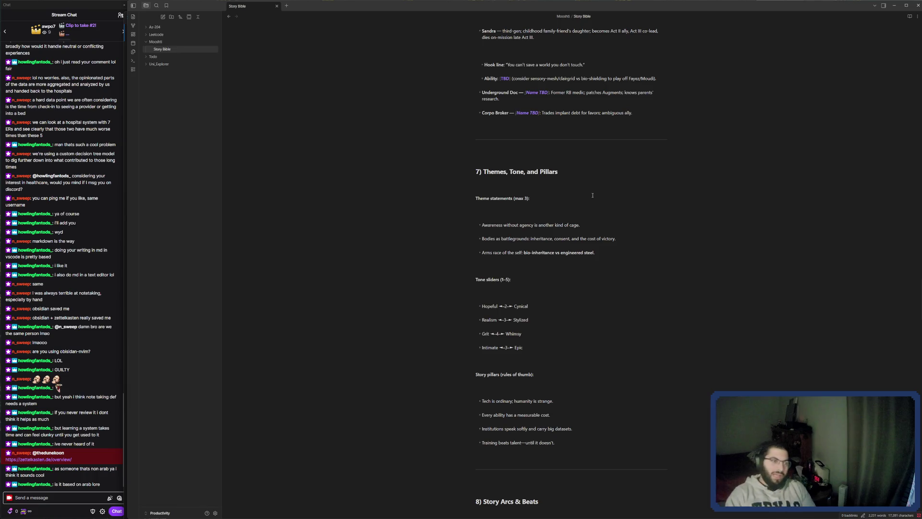
scroll(649, 126, "down", 1)
scroll(649, 127, "up", 5)
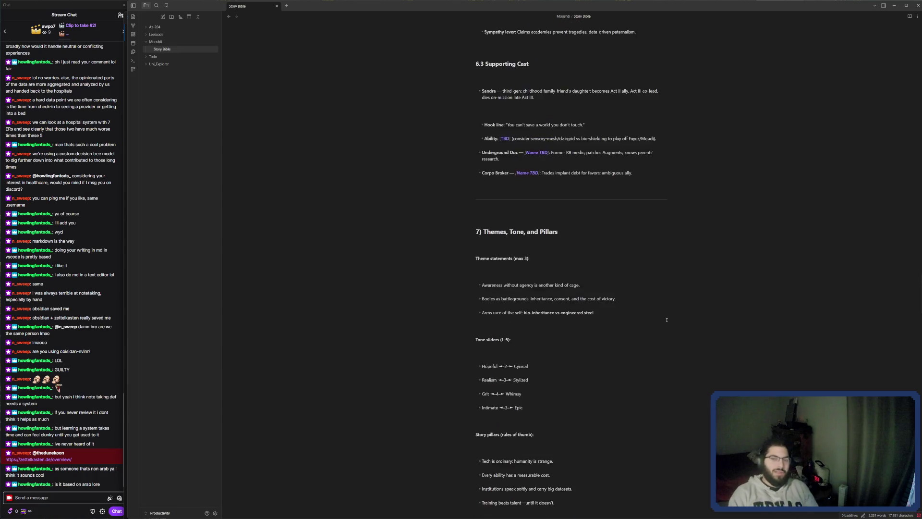
scroll(655, 319, "up", 10)
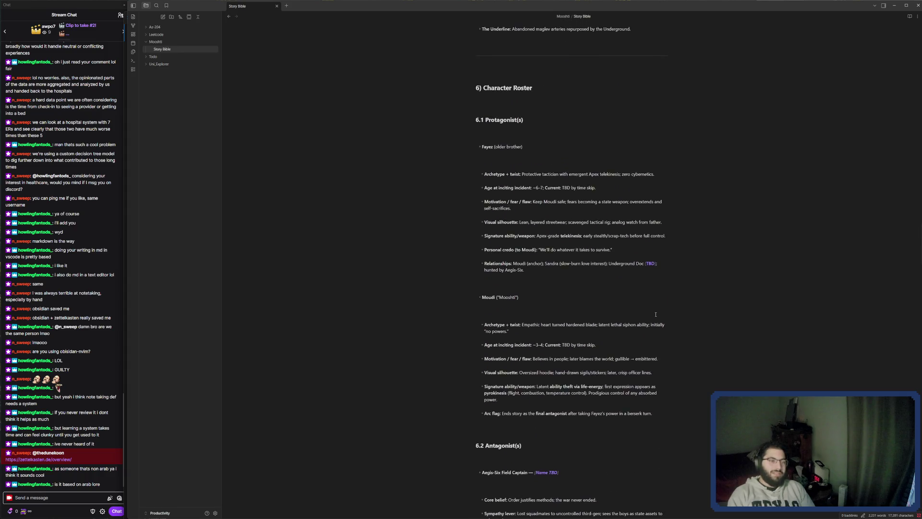
scroll(655, 314, "up", 1)
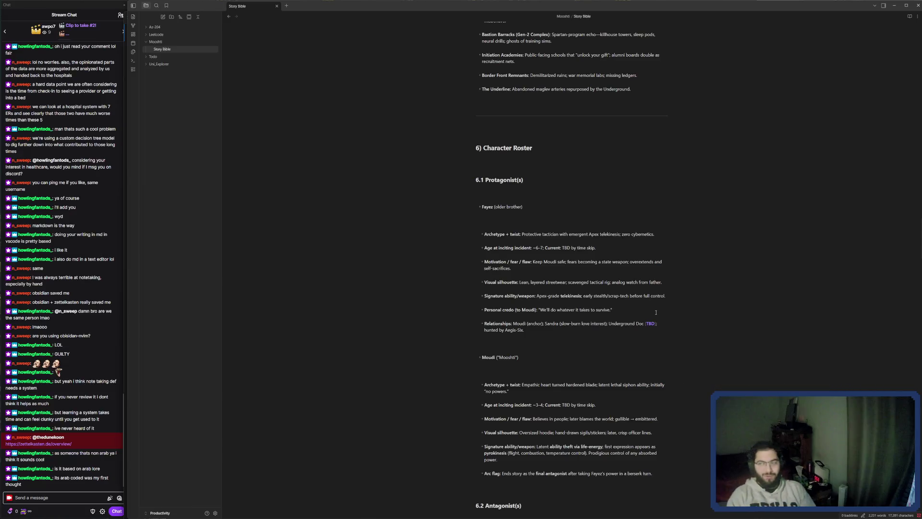
scroll(689, 224, "up", 6)
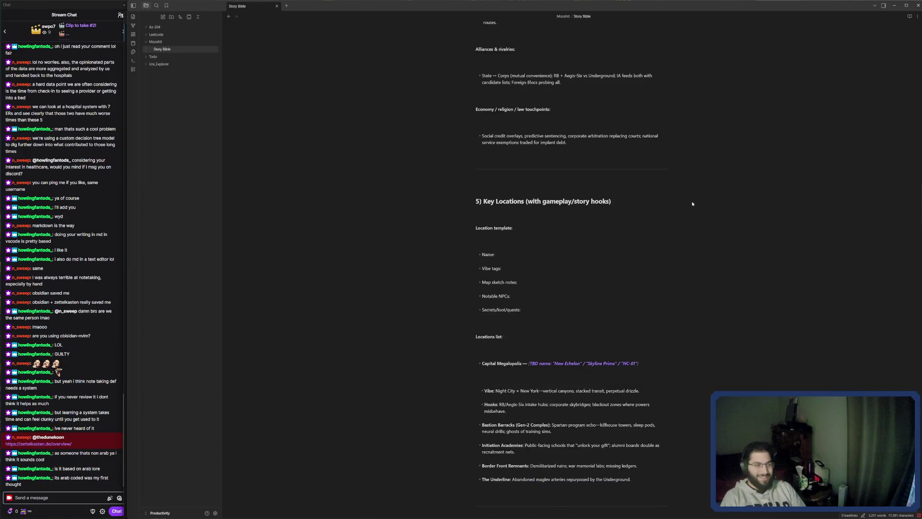
scroll(692, 201, "down", 5)
scroll(482, 150, "down", 3)
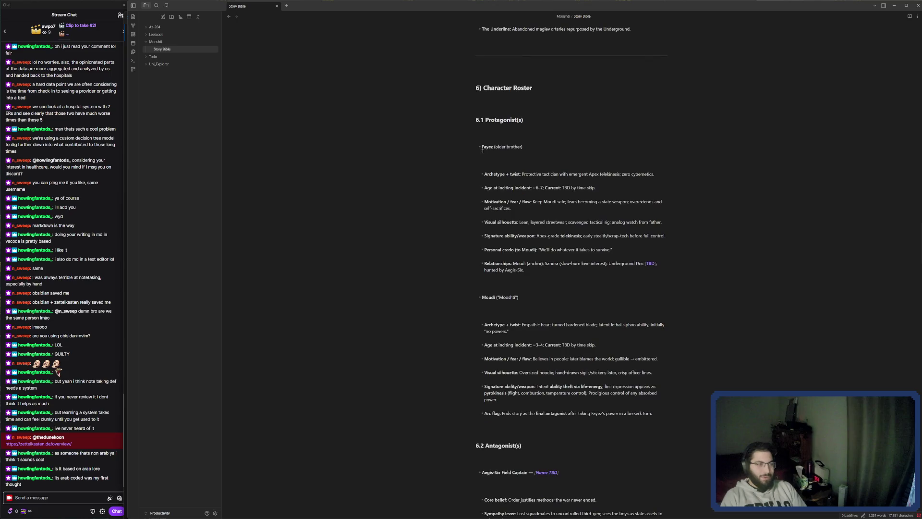
triple_click(528, 149)
left_click_drag(518, 296, 473, 288)
left_click(472, 288)
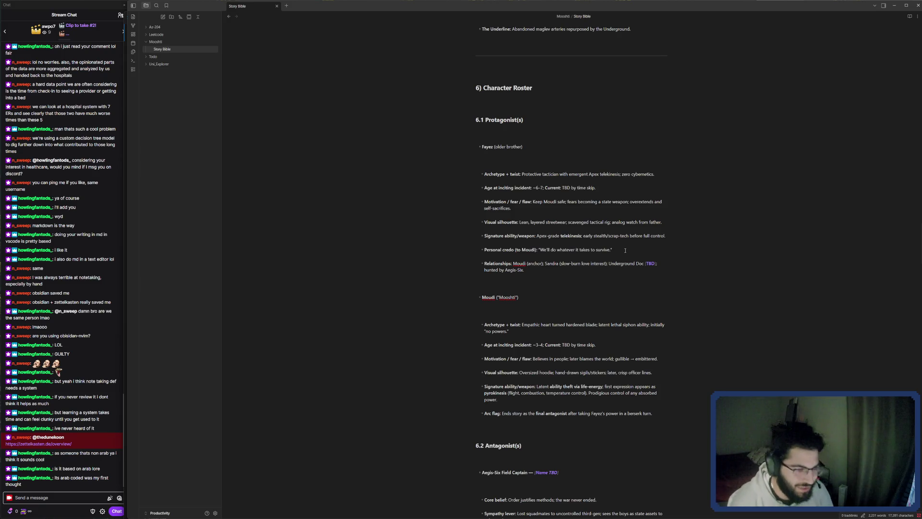
scroll(656, 214, "up", 15)
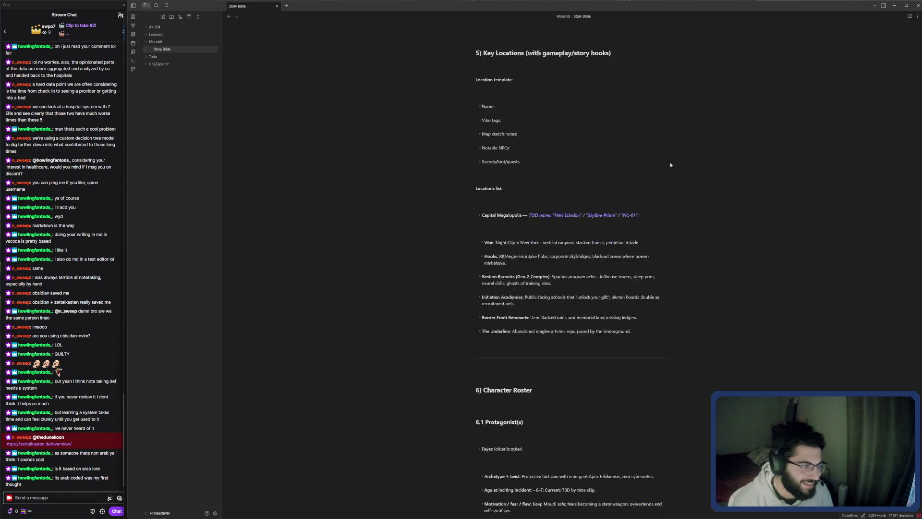
scroll(677, 129, "up", 4)
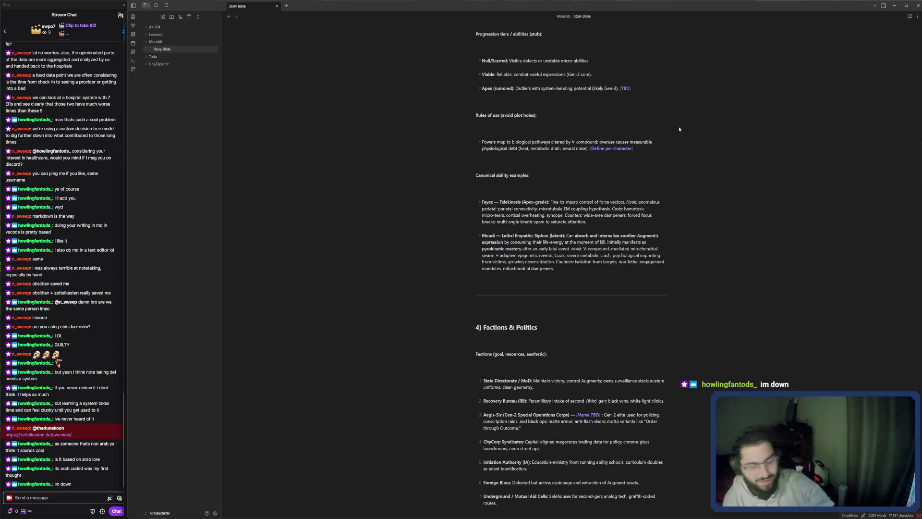
scroll(687, 103, "up", 20)
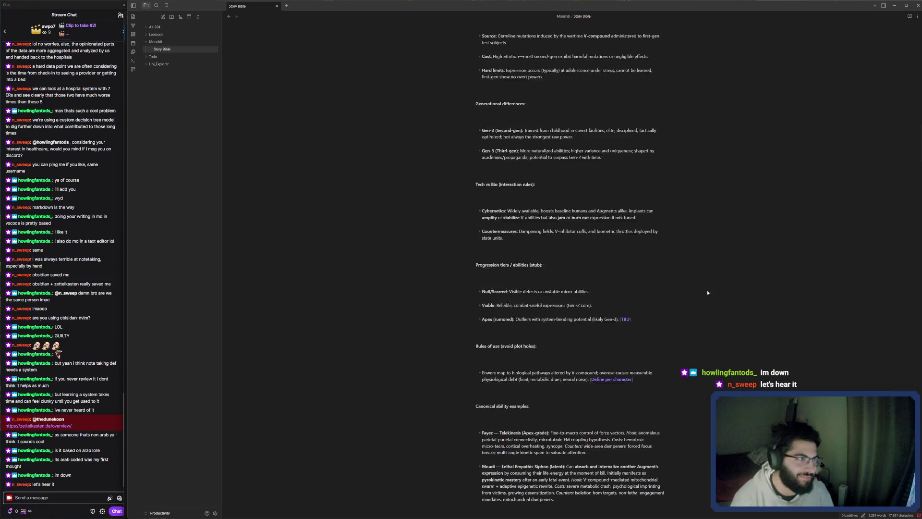
scroll(728, 310, "up", 5)
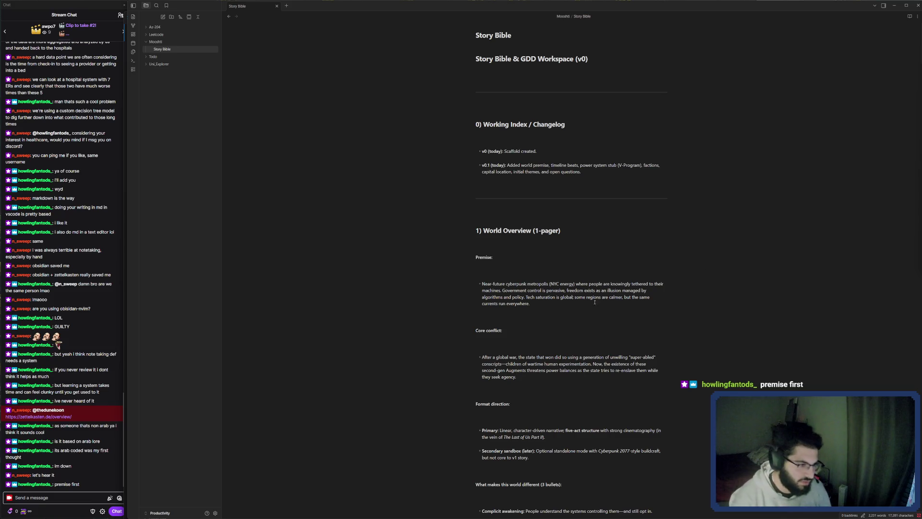
left_click_drag(595, 302, 479, 285)
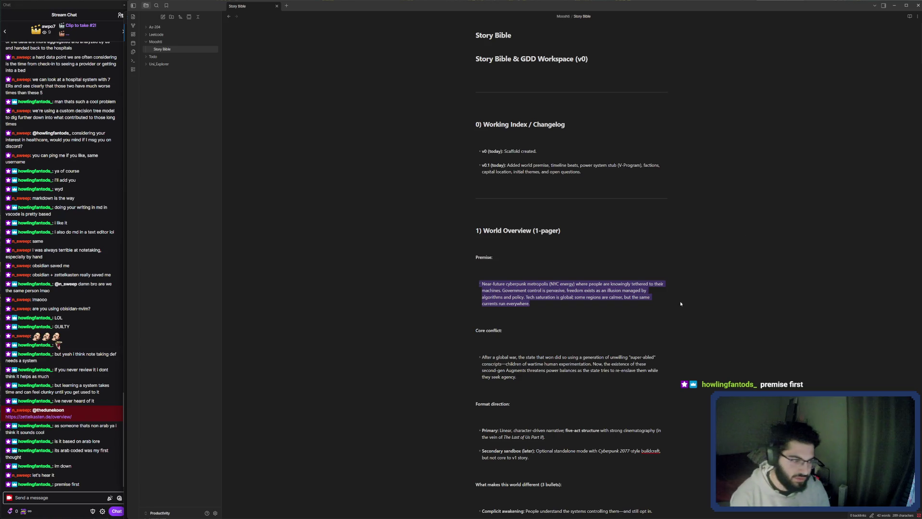
left_click(624, 298)
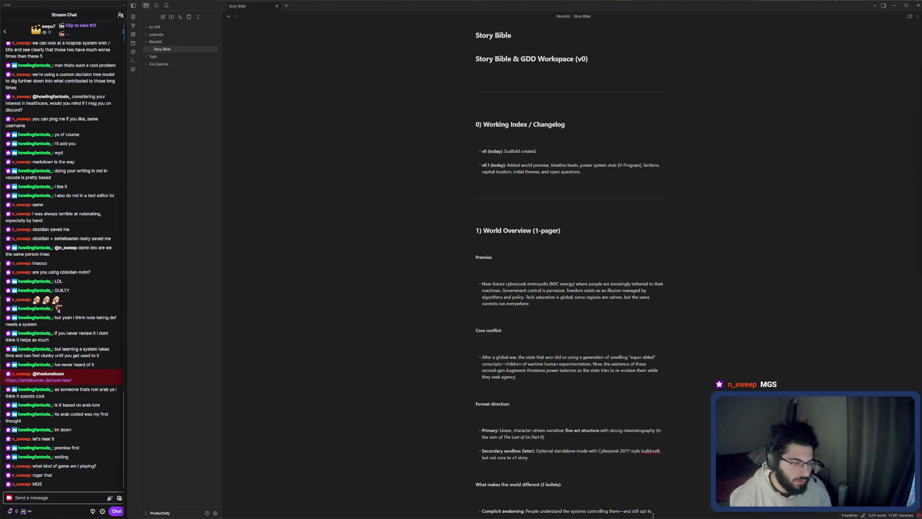
Step: Bring Opera forward, open a new Speed Dial tab, and erase the partly typed search
mouse_move(720, 517)
left_click(894, 512)
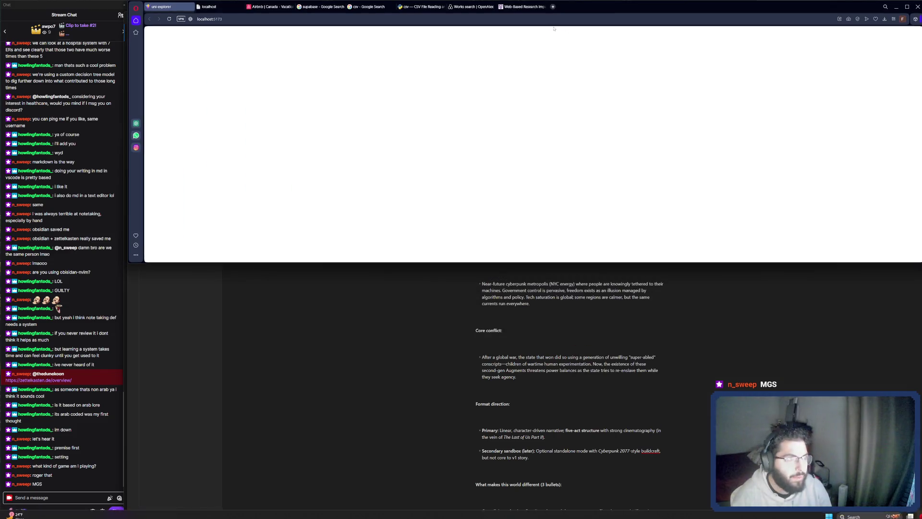
left_click(555, 7)
type("mgs ga")
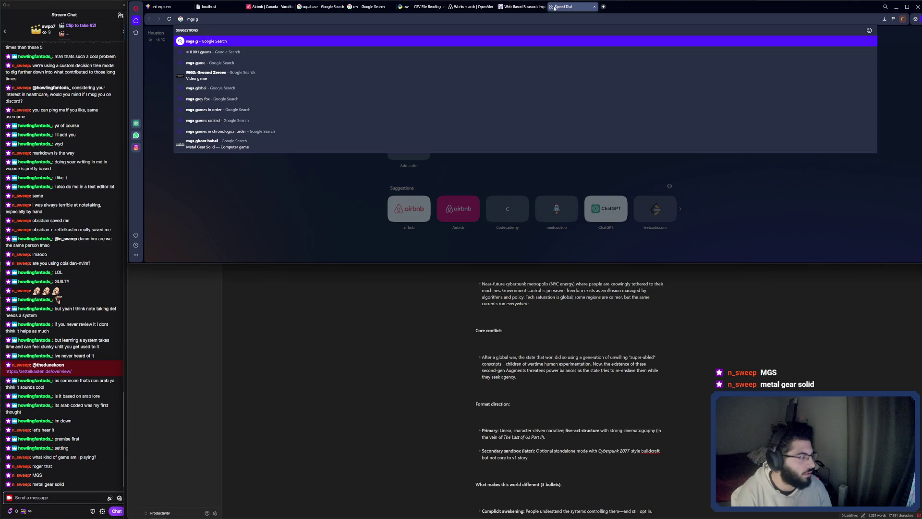
key("BackSpace")
key("BackSpace")
key("BackSpace")
key("BackSpace")
key("BackSpace")
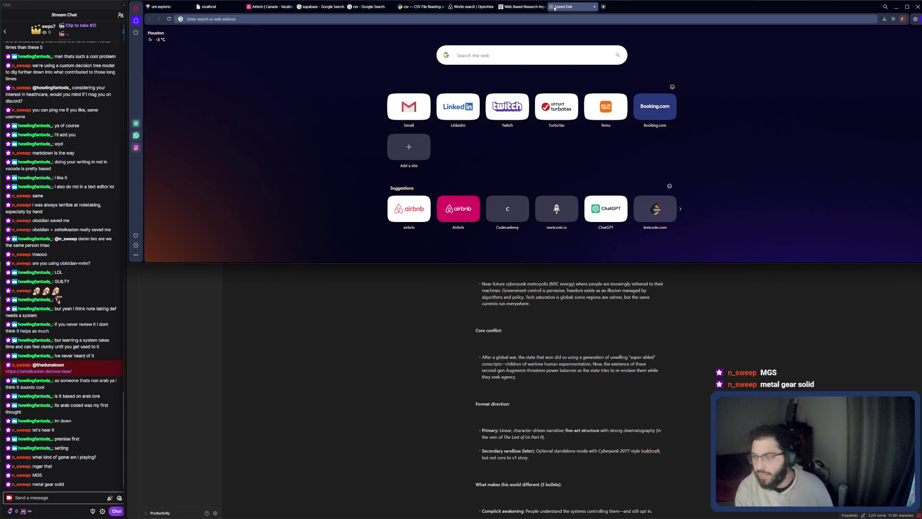
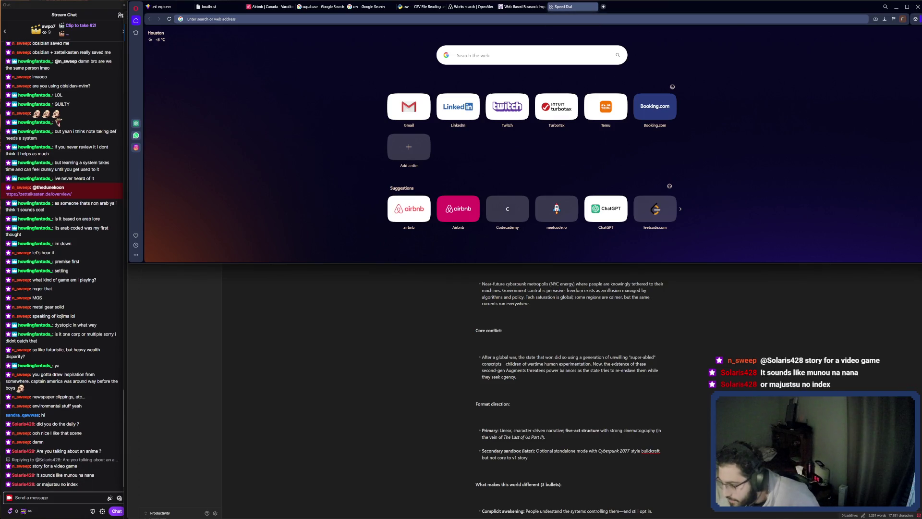
Step: Paste the copied Story Bible text into a new Opera tab's address bar and search, which freezes Opera
left_click(58, 498)
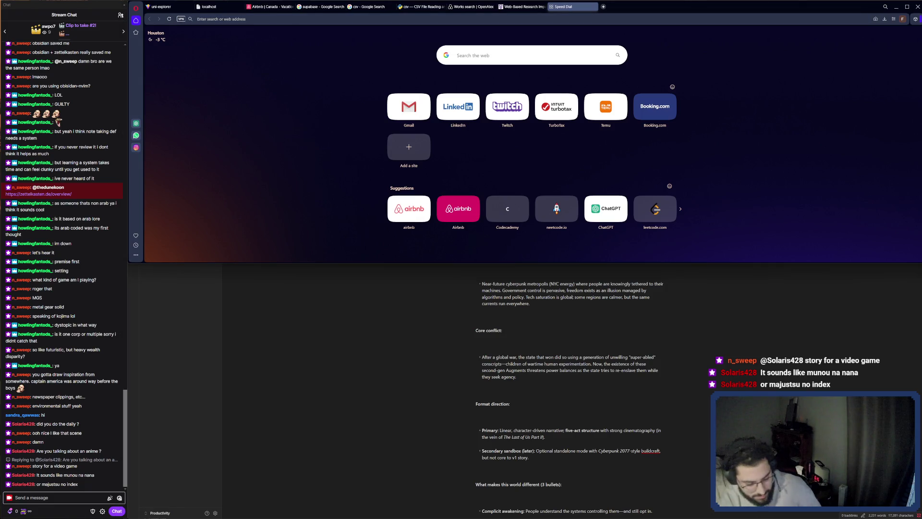
left_click(603, 7)
key("ctrl+v")
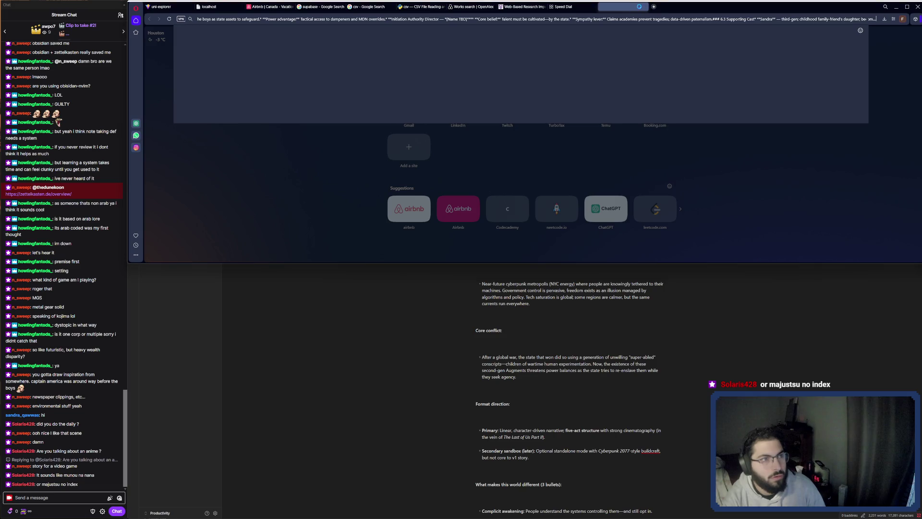
key("Return")
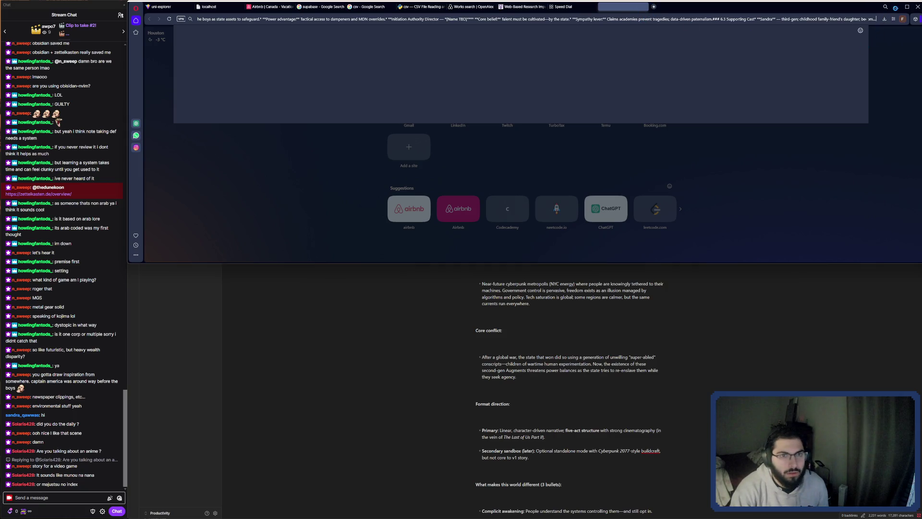
left_click(895, 9)
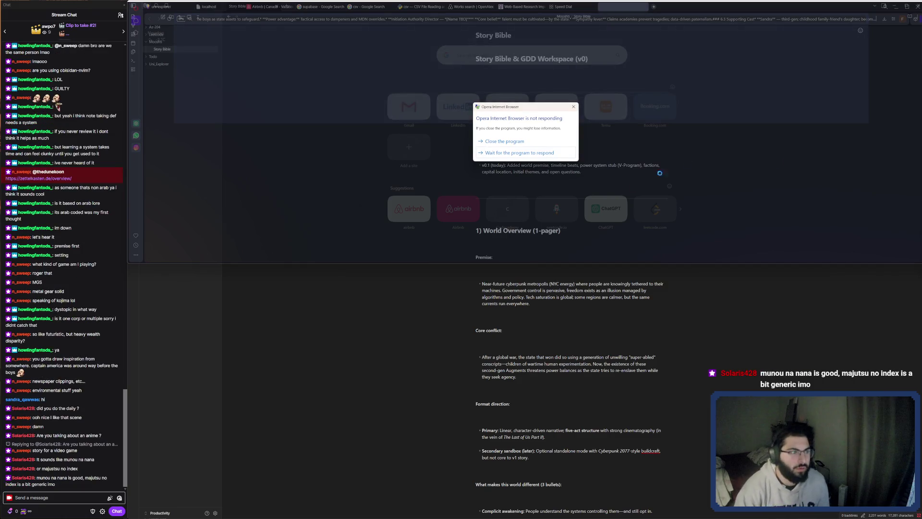
Step: Force-close the frozen Opera and bring it back on a fresh Speed Dial tab
left_click(513, 141)
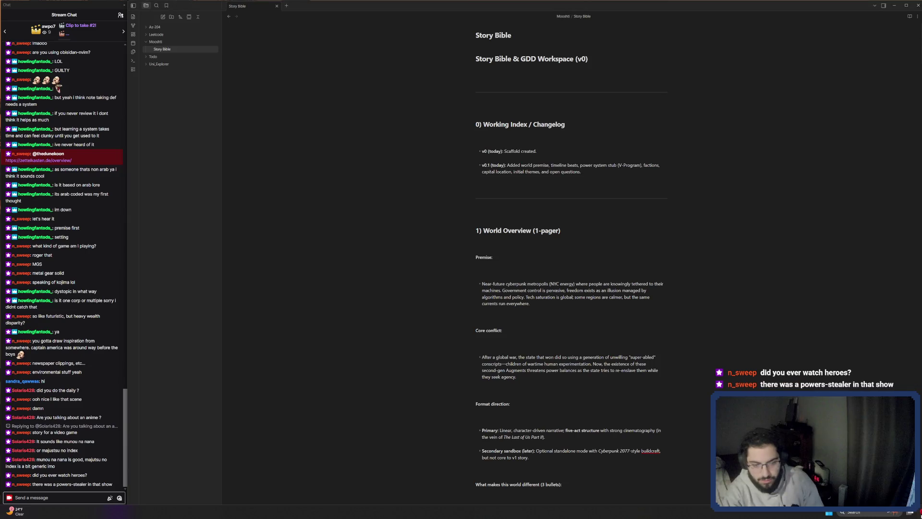
key("alt+Tab")
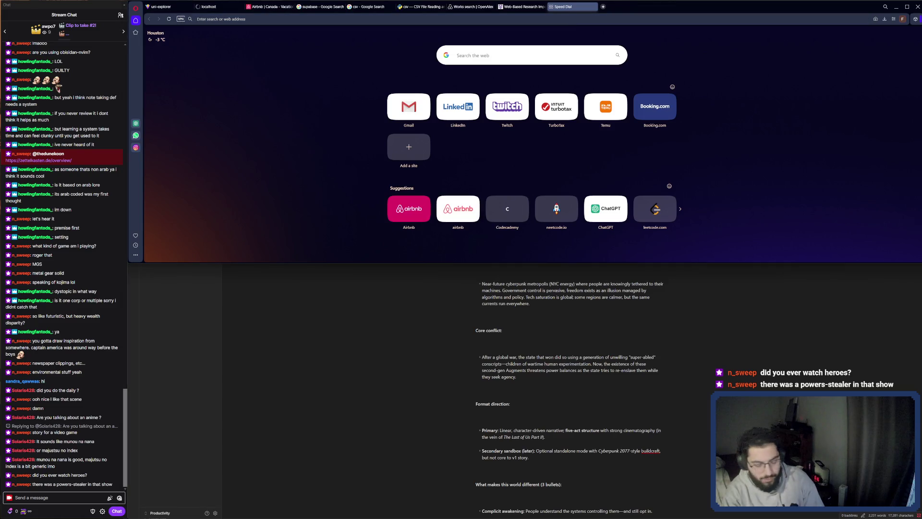
Step: Search Google for 'munou na nana' and 'majustsu no index' in separate tabs
type("munou na nana")
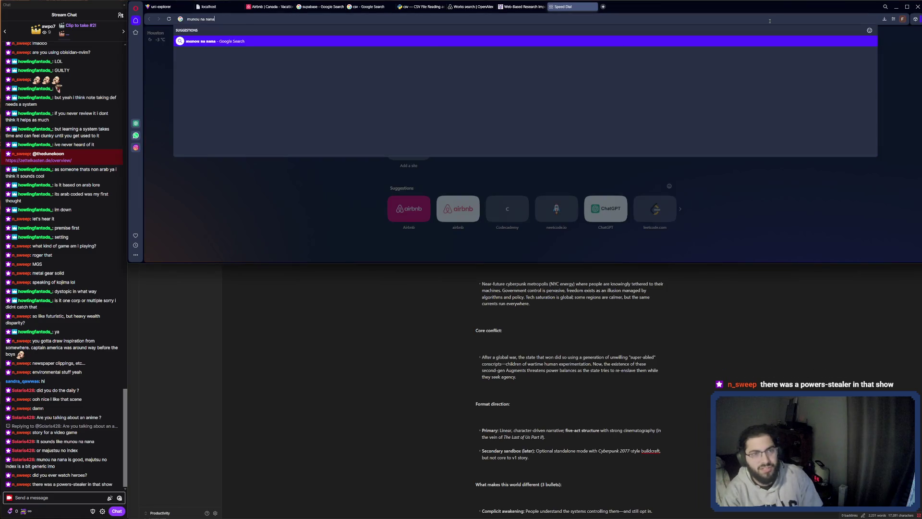
key("Return")
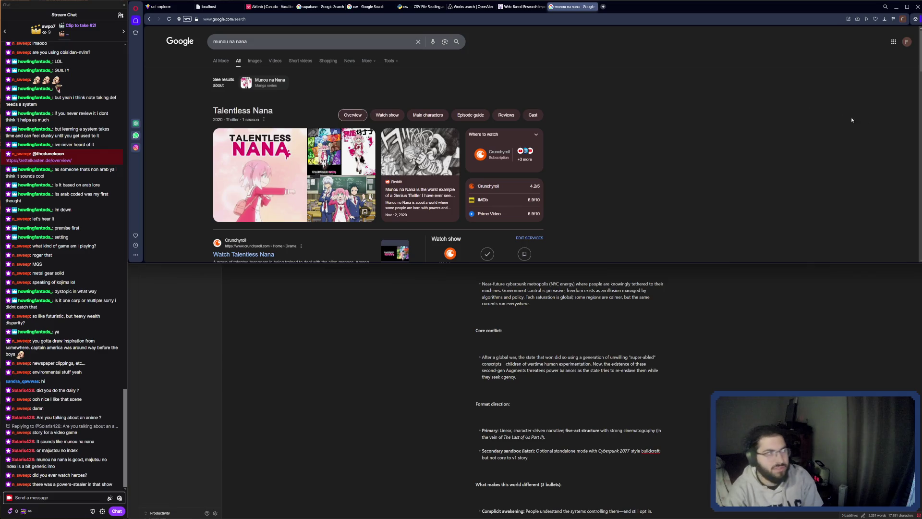
left_click(602, 7)
type("majustsu no index")
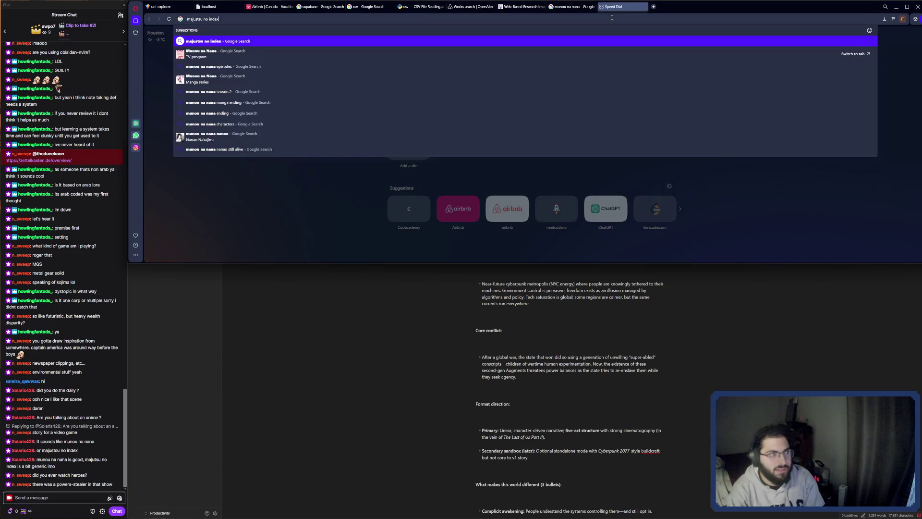
key("Return")
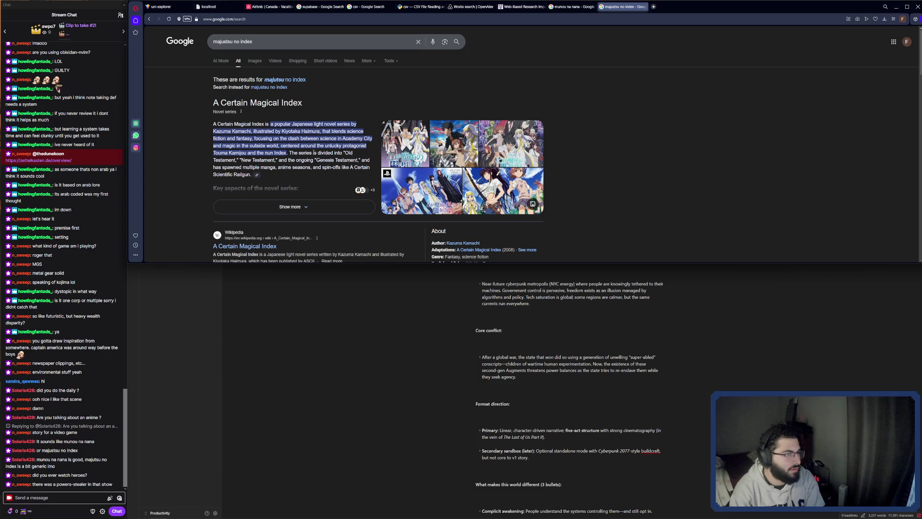
left_click(564, 7)
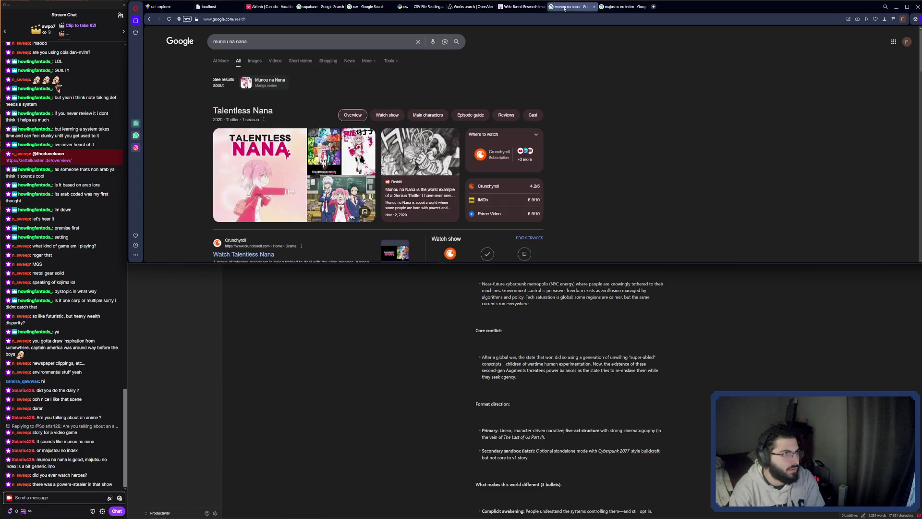
Step: Search 'heros show' in a new tab and scroll through the Heroes overview, cast and watch options
left_click(654, 6)
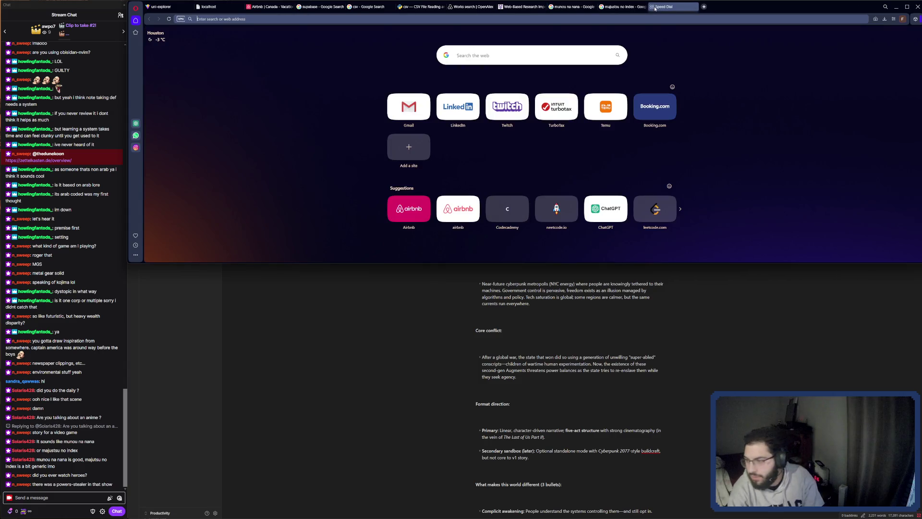
type("hers")
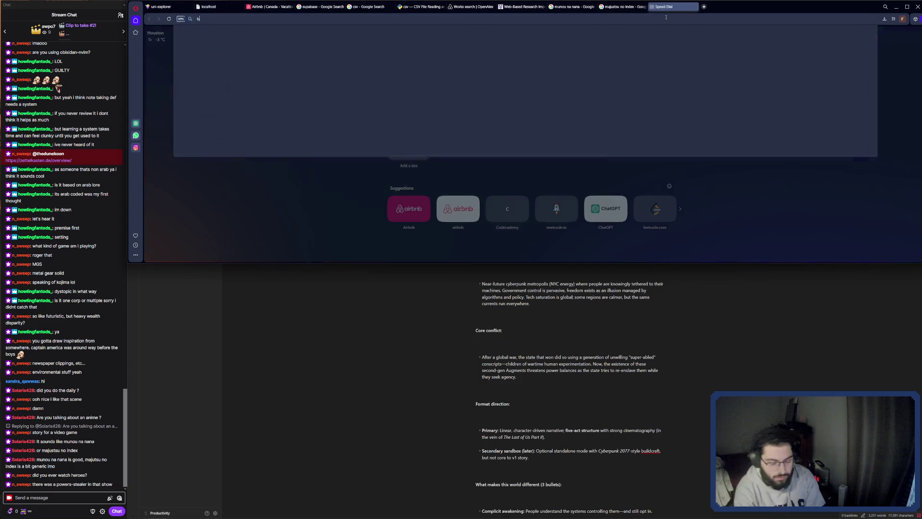
key("BackSpace")
type("os s")
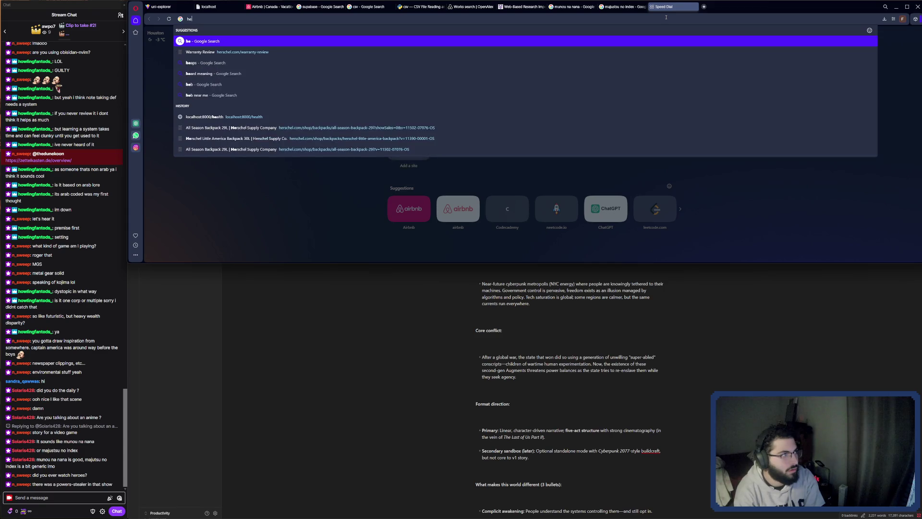
type("how")
key("Return")
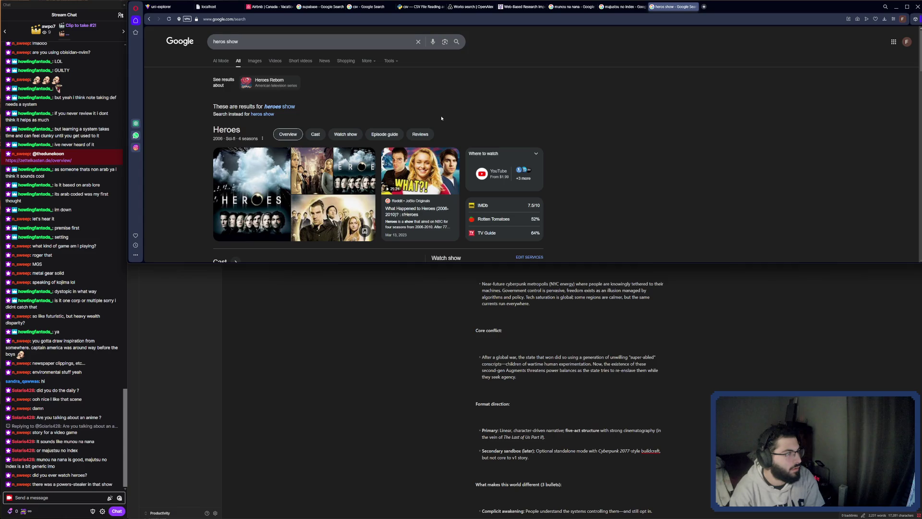
scroll(442, 118, "down", 1)
scroll(274, 163, "down", 2)
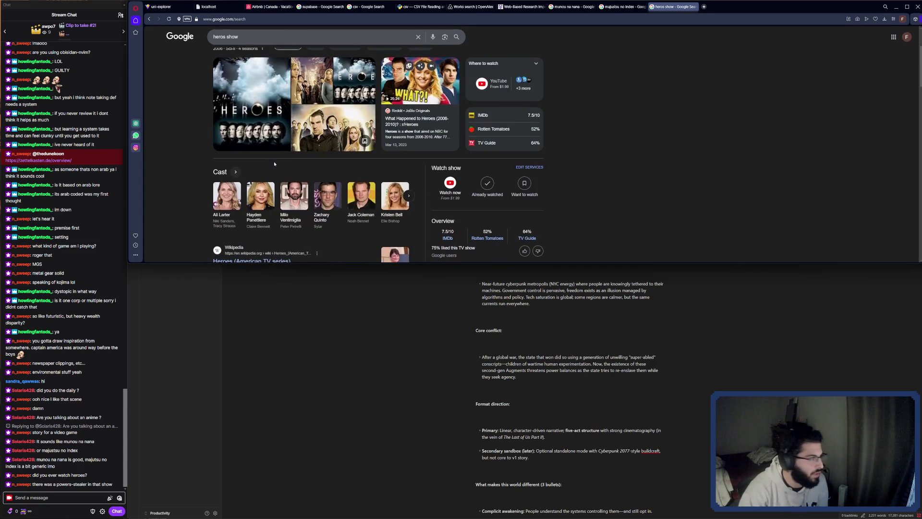
scroll(283, 160, "down", 1)
scroll(287, 162, "up", 2)
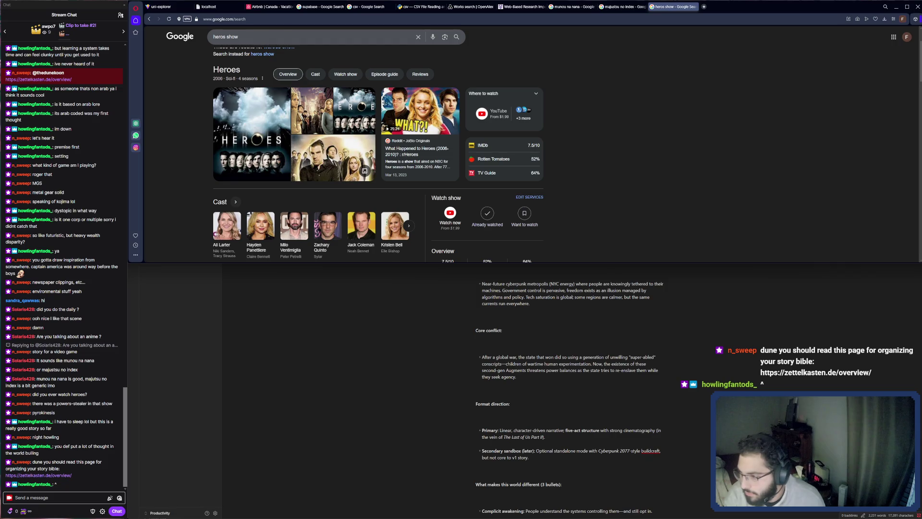
Step: Read the zettelkasten.de/overview Getting Started page down to Writing, then restore the browser window
left_click(38, 474)
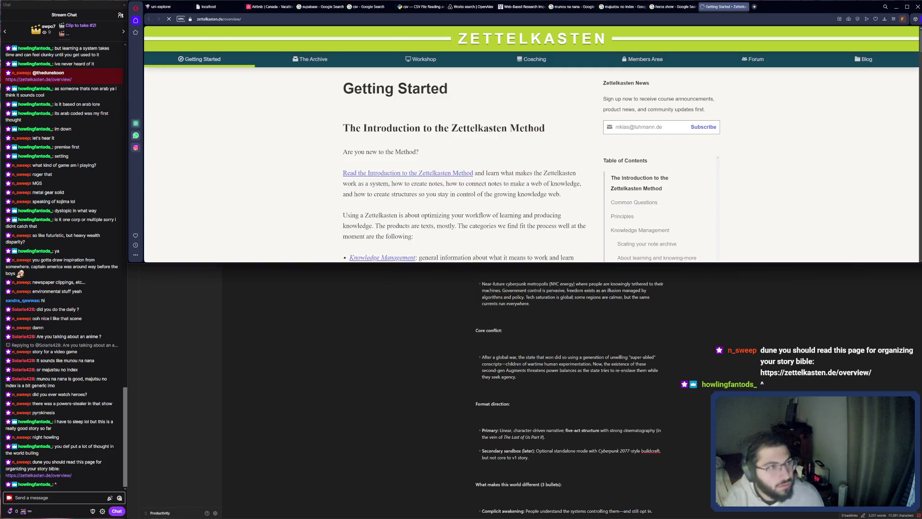
scroll(606, 112, "down", 2)
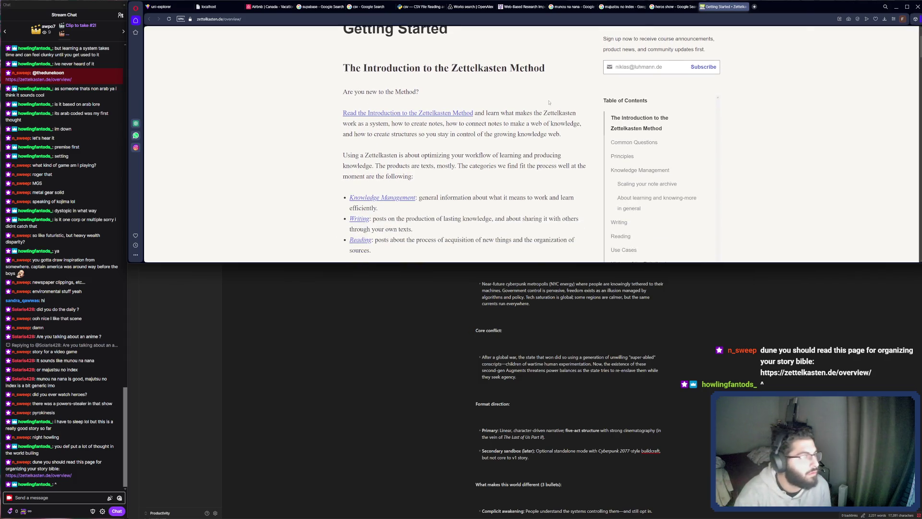
scroll(549, 102, "down", 2)
scroll(549, 102, "down", 2)
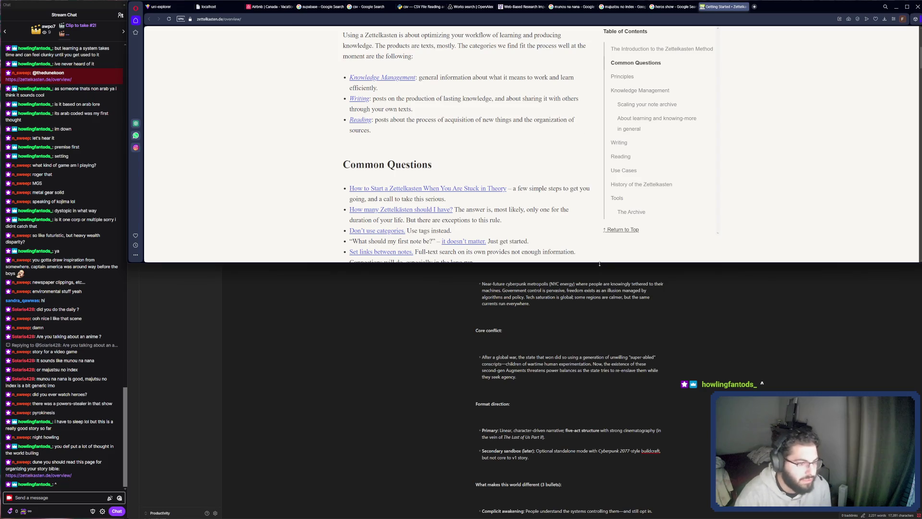
left_click_drag(599, 263, 590, 426)
scroll(574, 329, "down", 4)
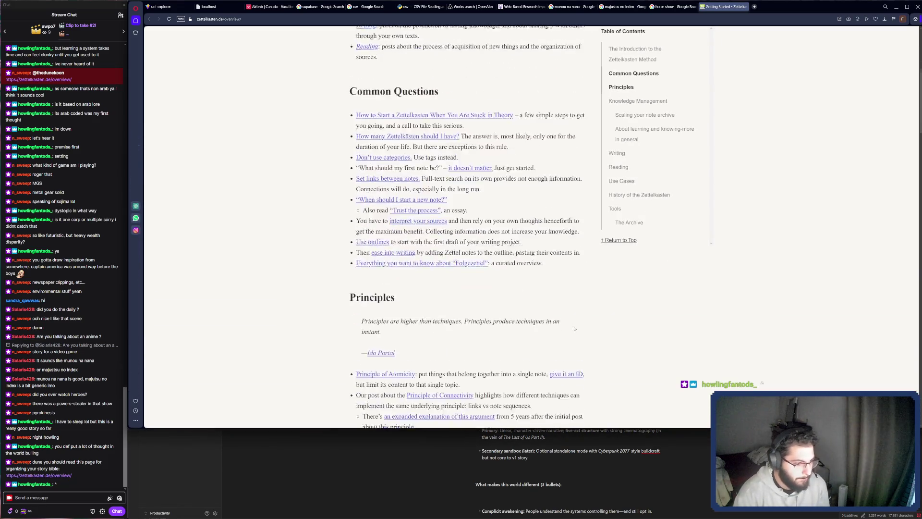
scroll(575, 329, "down", 10)
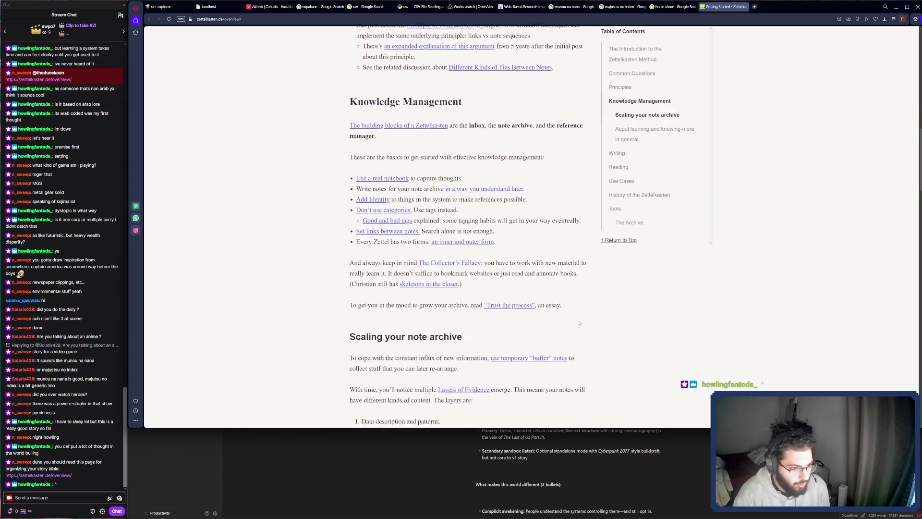
scroll(579, 322, "down", 2)
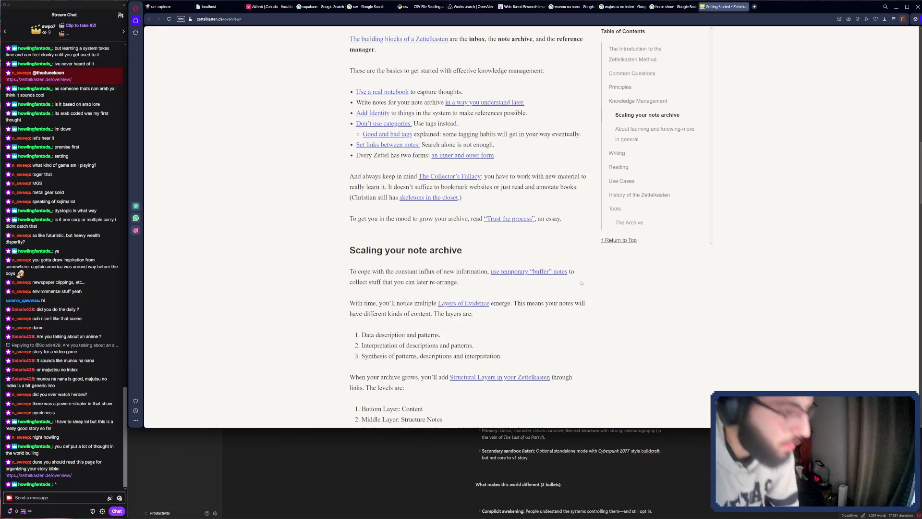
scroll(574, 291, "down", 3)
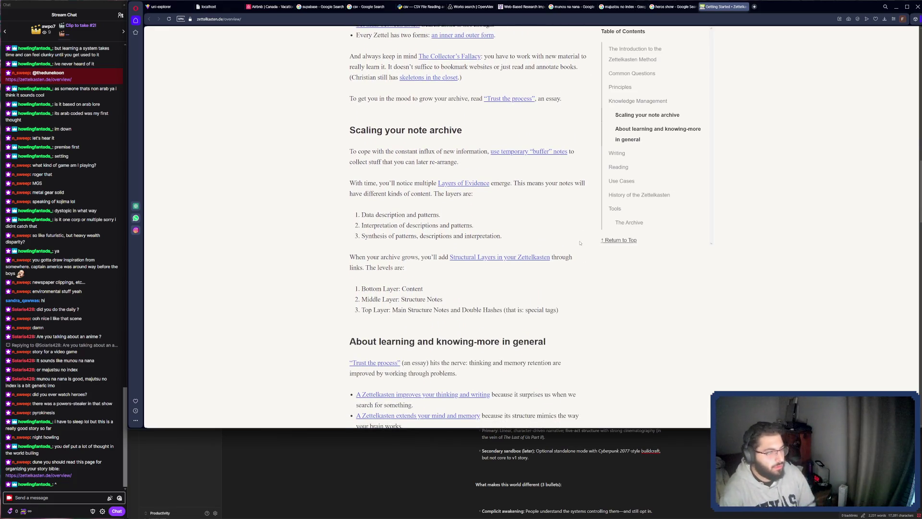
scroll(579, 243, "down", 3)
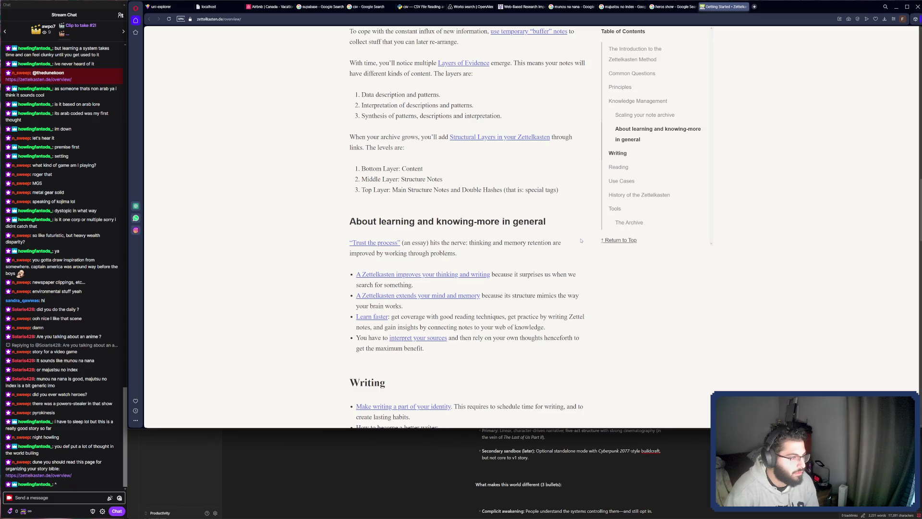
scroll(580, 241, "down", 2)
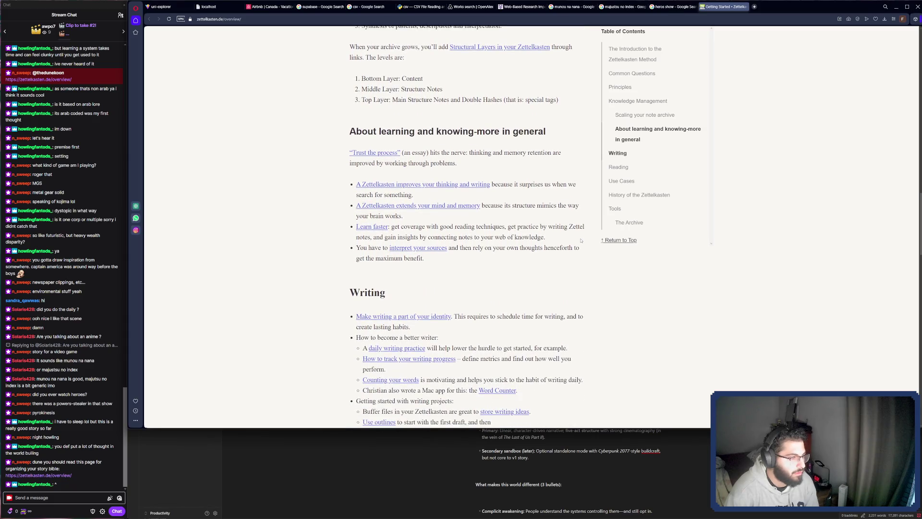
scroll(580, 240, "down", 1)
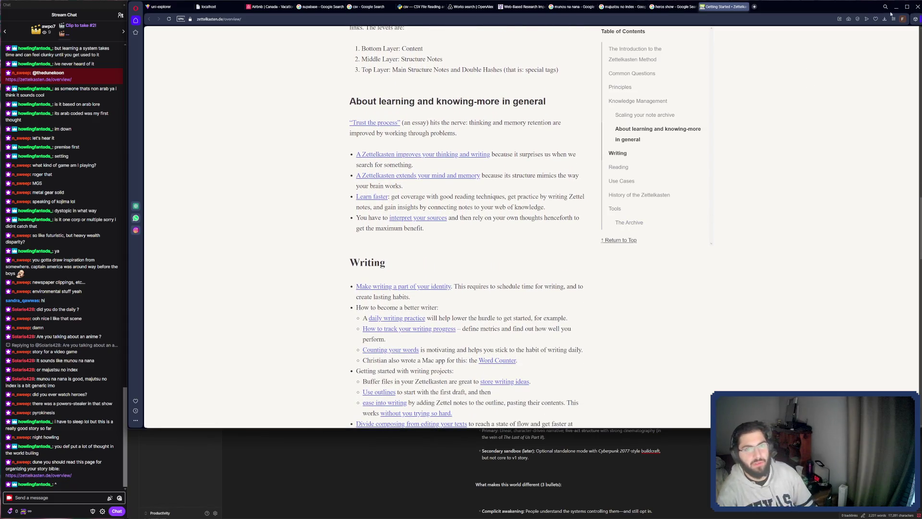
double_click(831, 4)
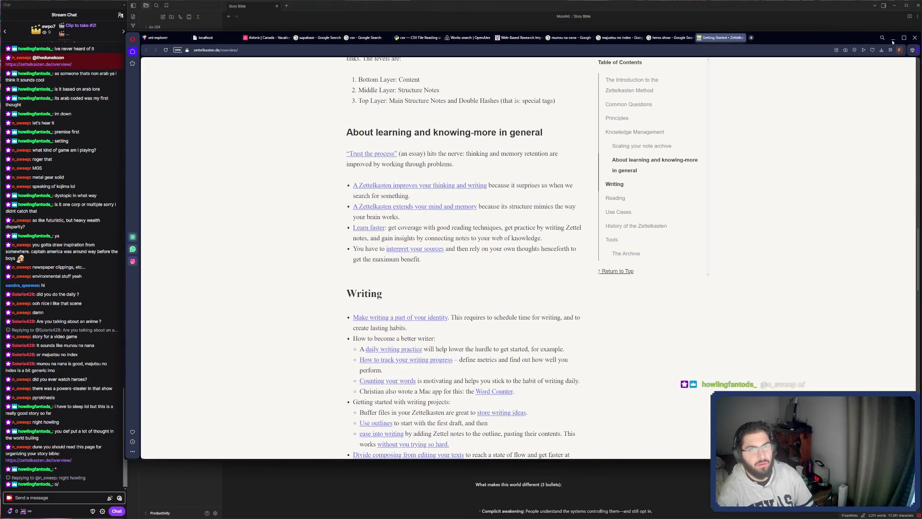
Step: Minimize Opera to show the Story Bible note, later opening the Zettelkasten introduction link from chat
left_click(892, 42)
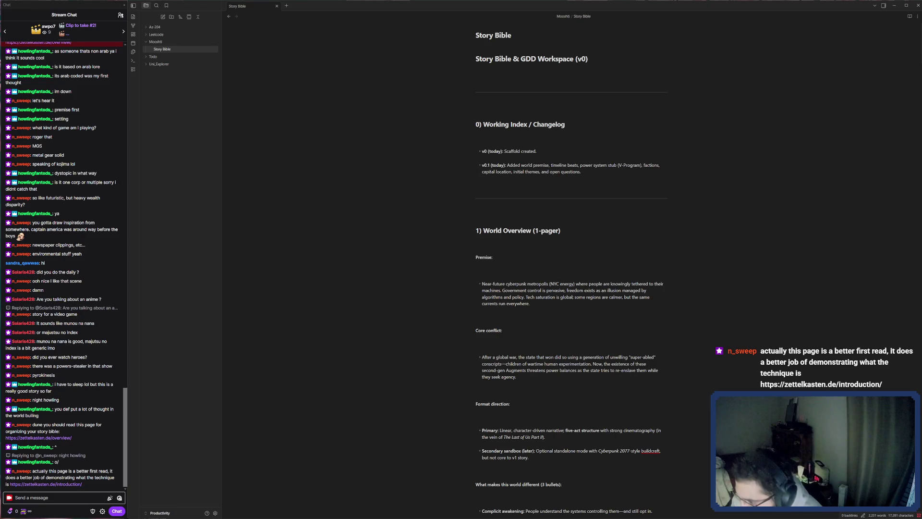
left_click(46, 484)
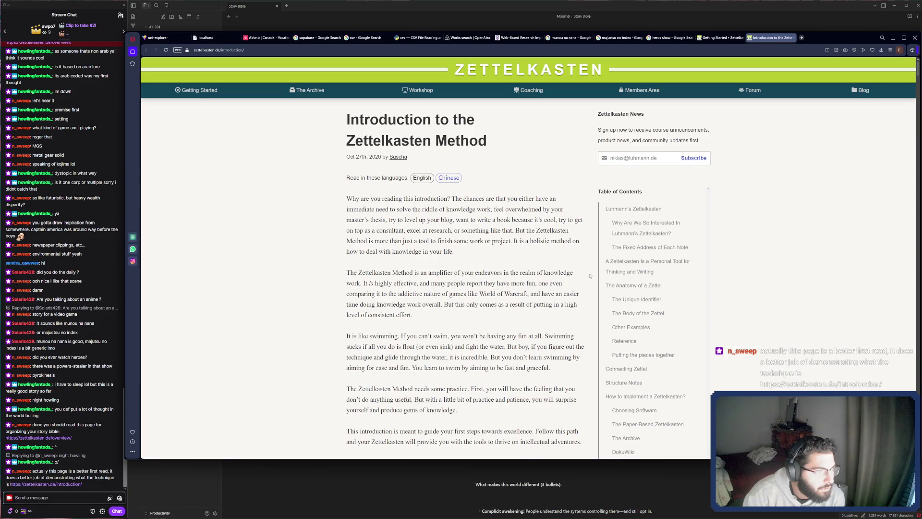
Step: Scroll the Zettelkasten introduction to the 'Luhmann's Zettelkasten' section, then minimize Opera back to Obsidian
scroll(590, 275, "down", 1)
scroll(590, 276, "down", 1)
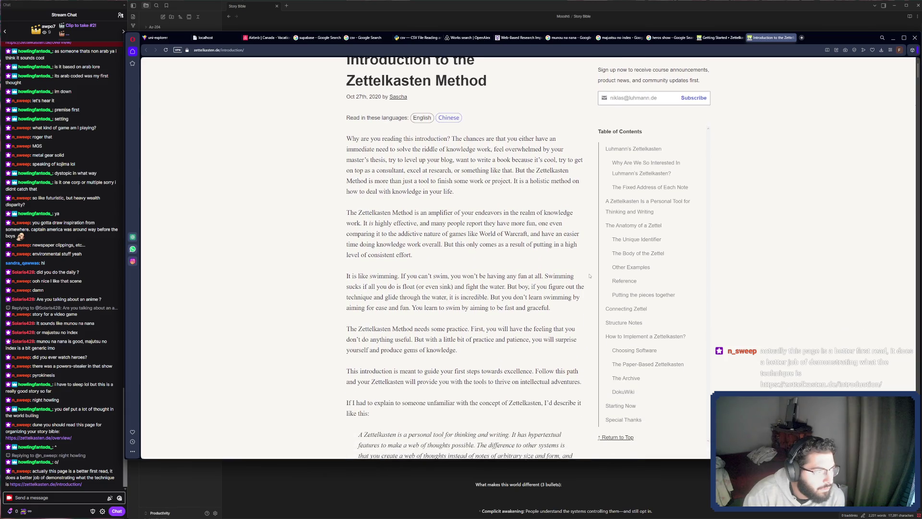
scroll(590, 275, "down", 2)
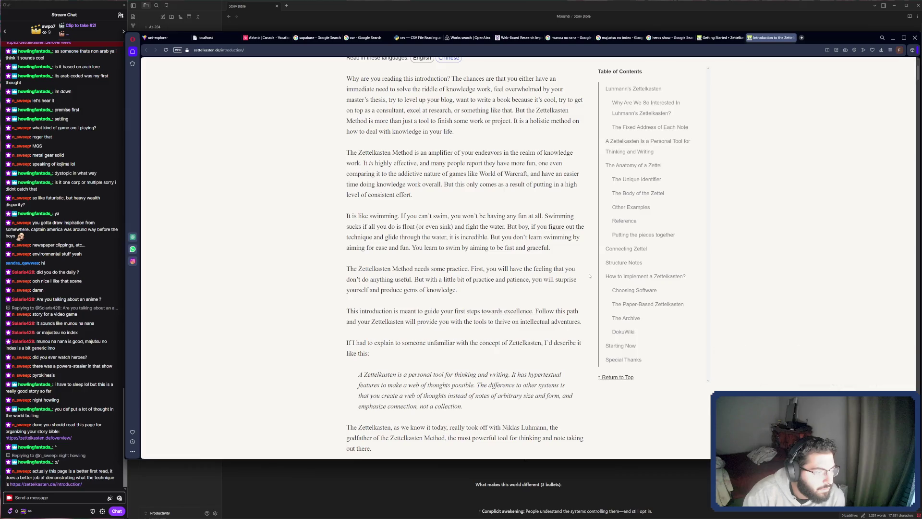
scroll(590, 276, "down", 8)
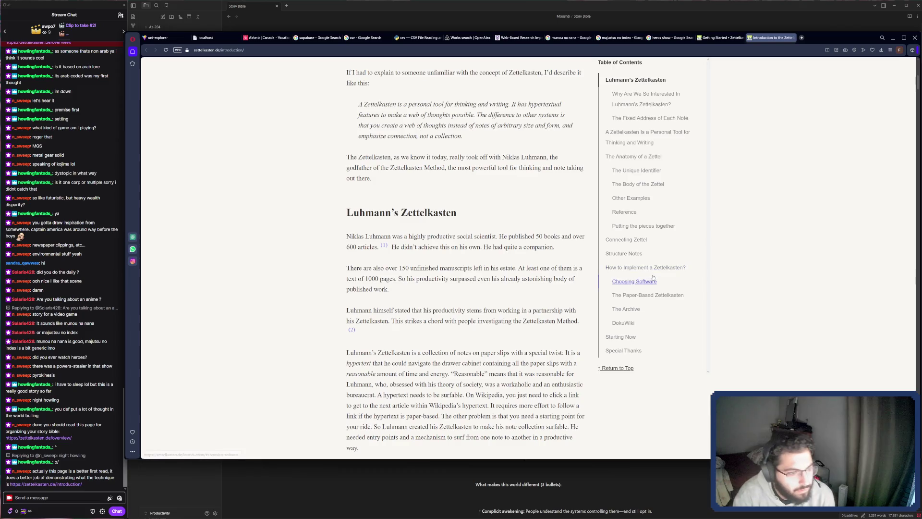
scroll(652, 280, "down", 5)
scroll(766, 194, "up", 7)
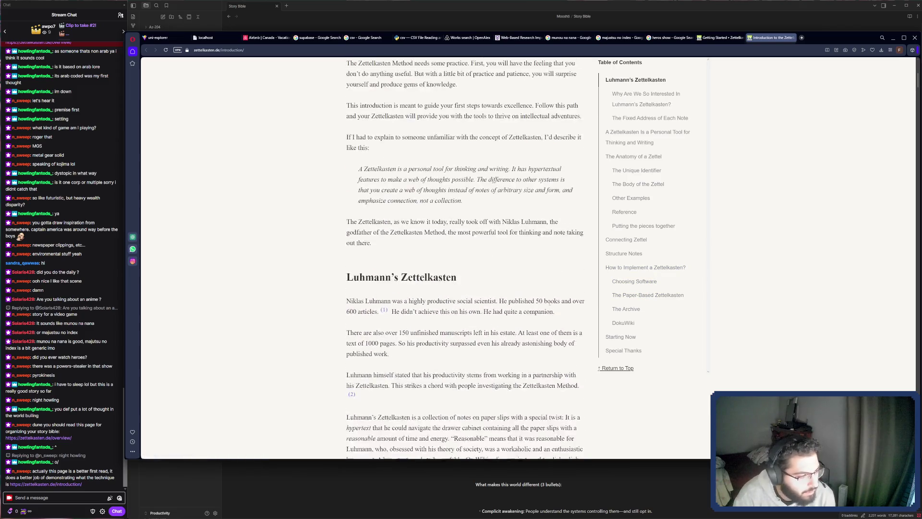
left_click(893, 38)
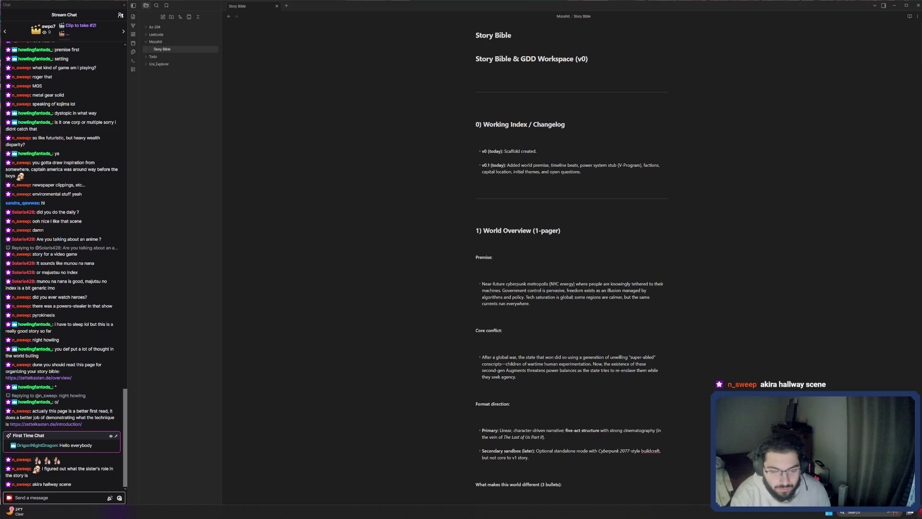
Step: Switch from the Story Bible note back to the Opera window with Alt+Tab
key("alt+Tab")
Step: Search Google for 'majutsu no index' in a new tab
left_click(802, 38)
type("majutsu no index'")
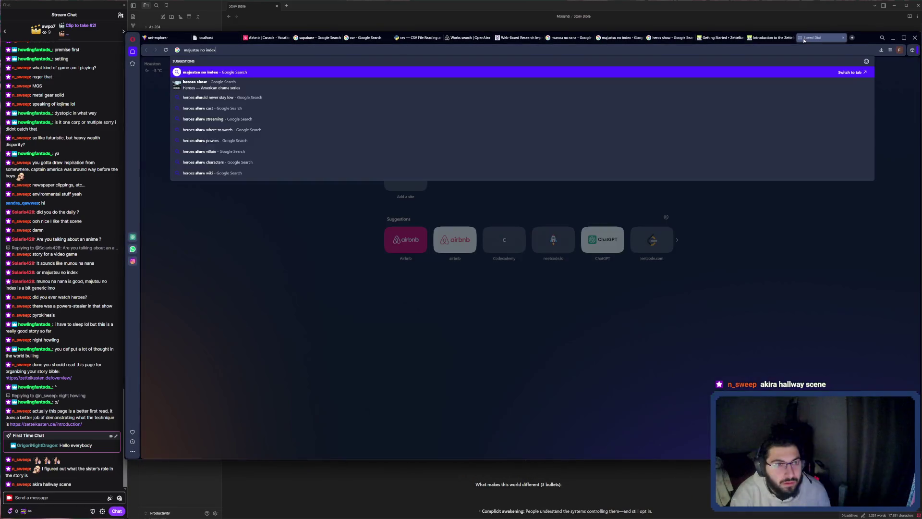
key("Return")
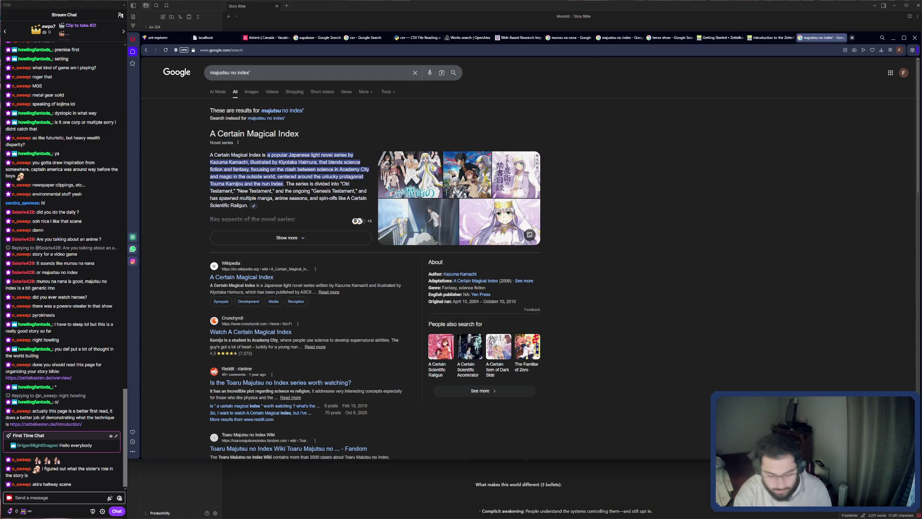
Step: Search 'akira hallway scene', save a YouTube result to a background tab, and preview the Life's Hectic motorcycle image
left_click(514, 49)
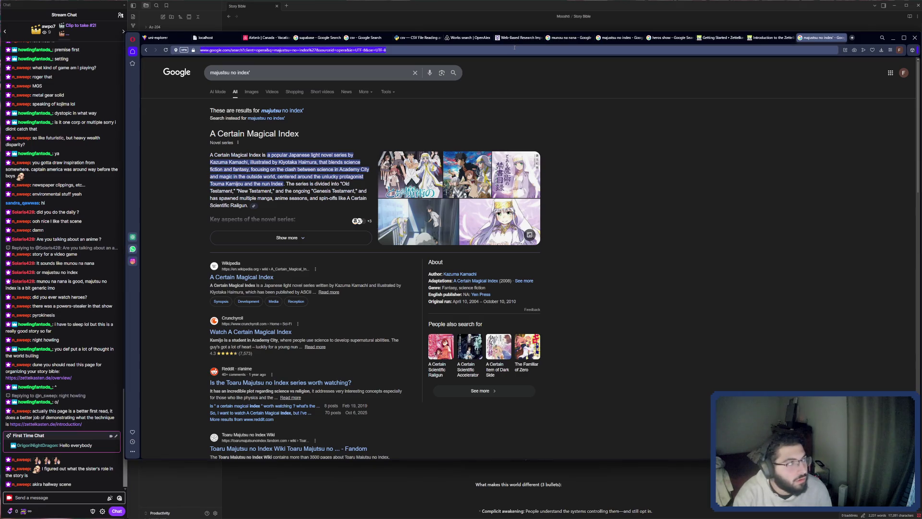
type("akira hallway scene")
key("Return")
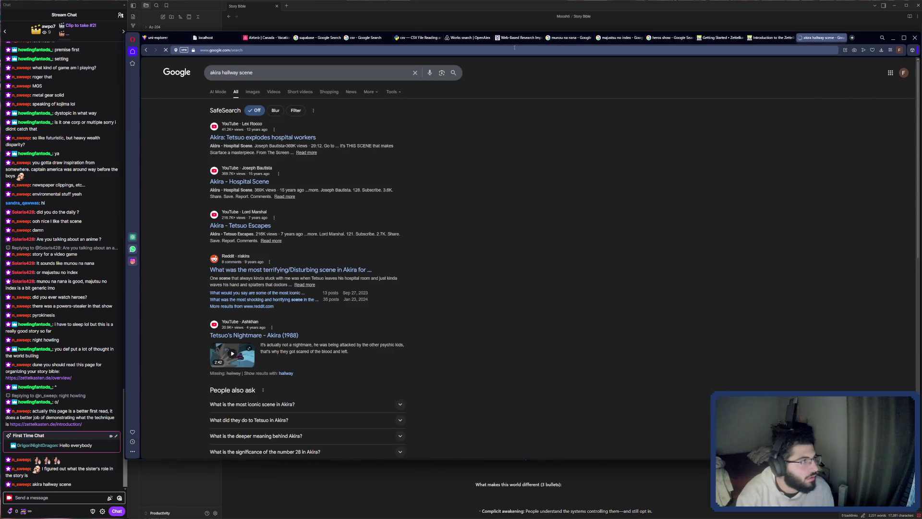
middle_click(259, 138)
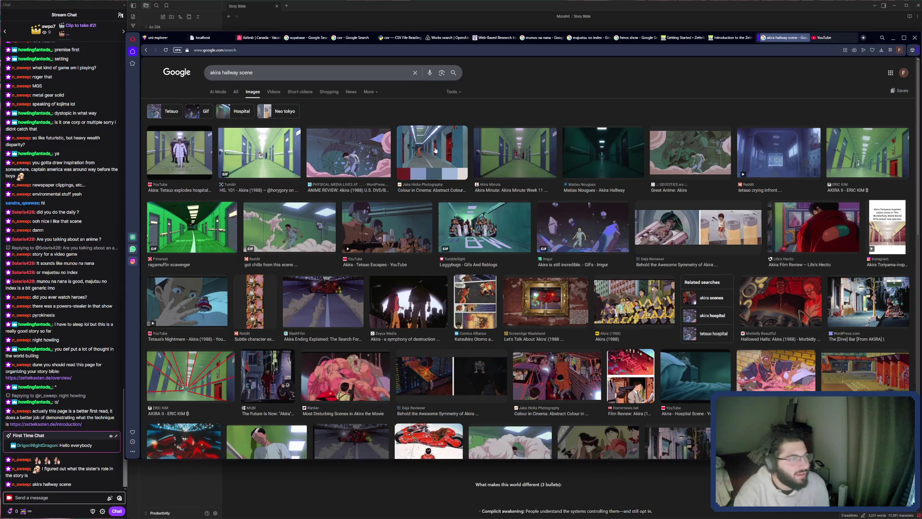
scroll(404, 154, "down", 2)
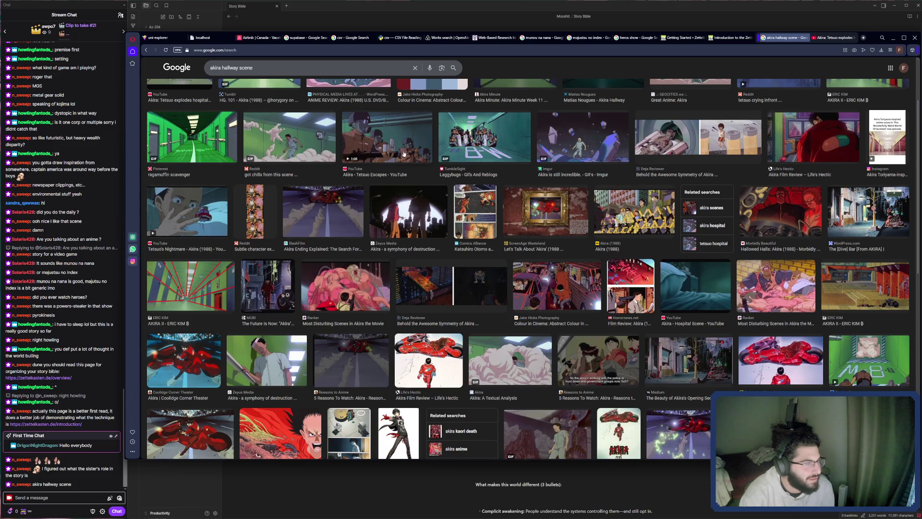
scroll(404, 153, "down", 1)
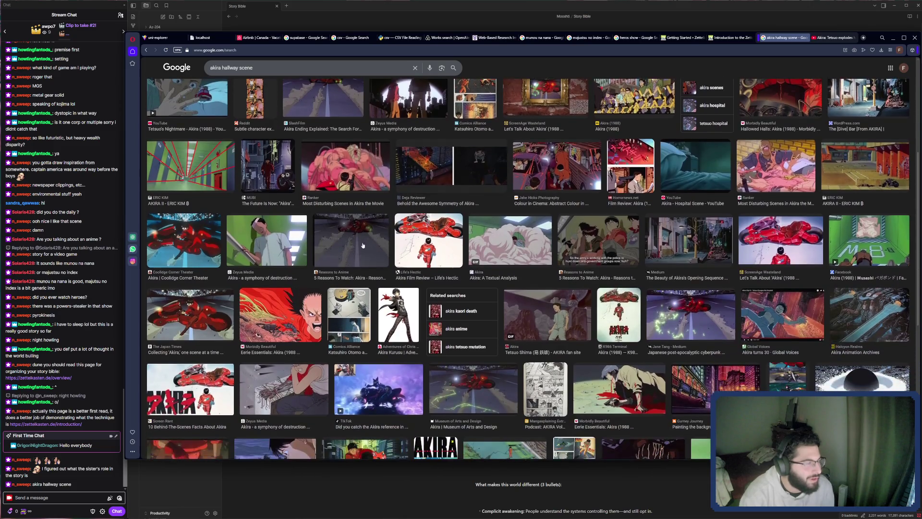
left_click(351, 300)
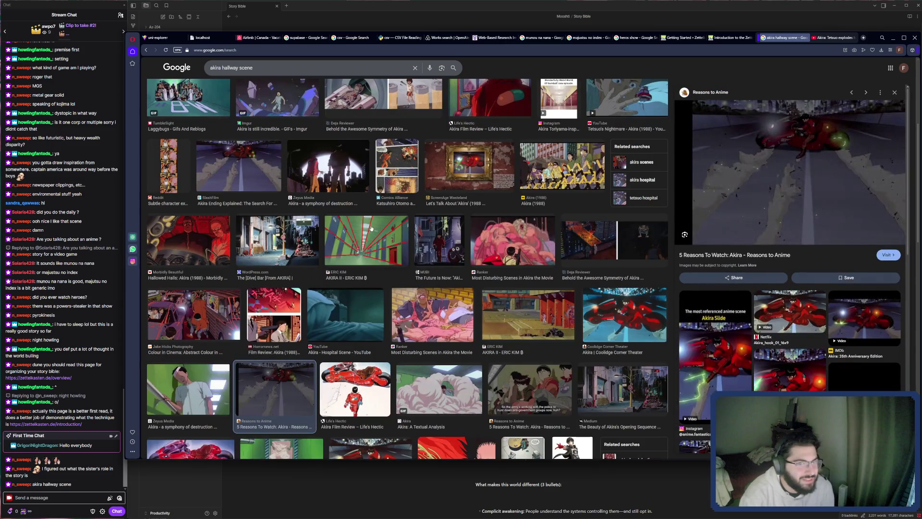
scroll(382, 204, "down", 2)
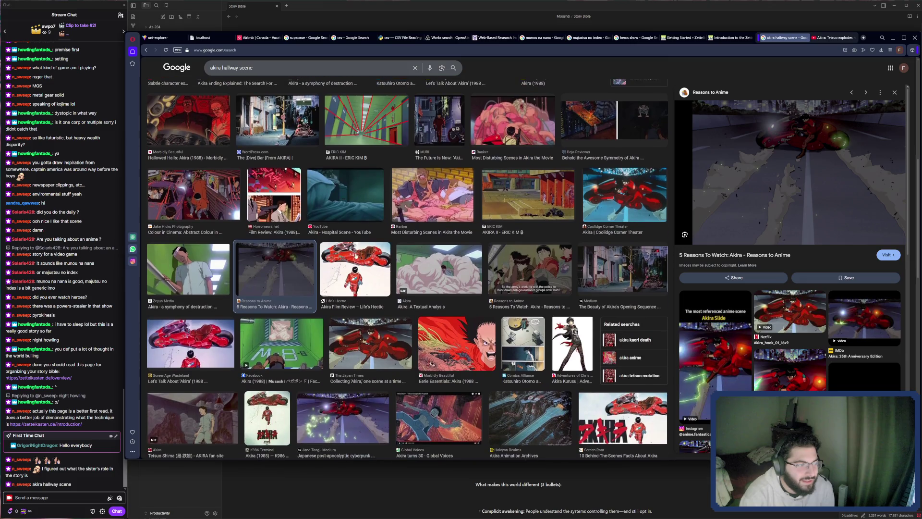
left_click(355, 255)
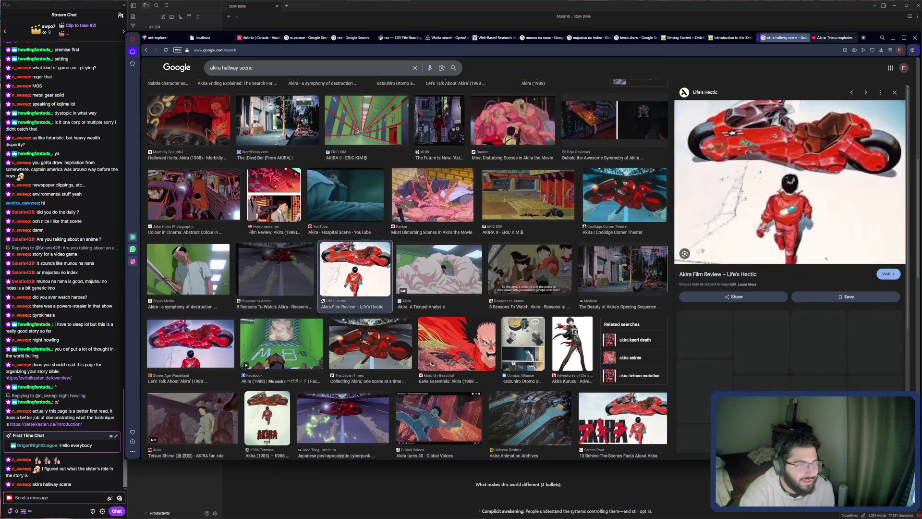